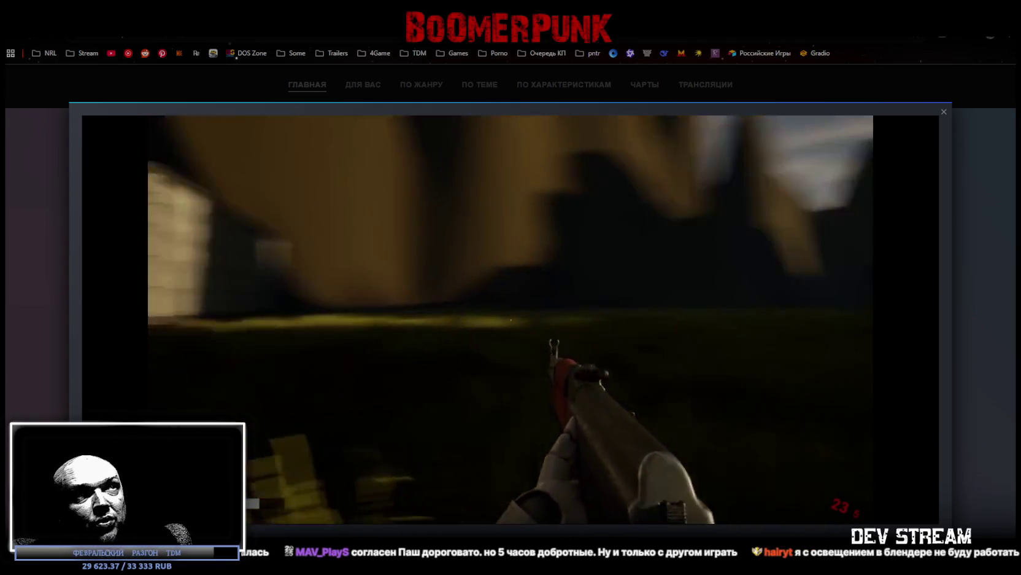
# Pause and resume the trailer, rewind it to about 1:40, then close it to the demo list
pyautogui.moveTo(510, 197)
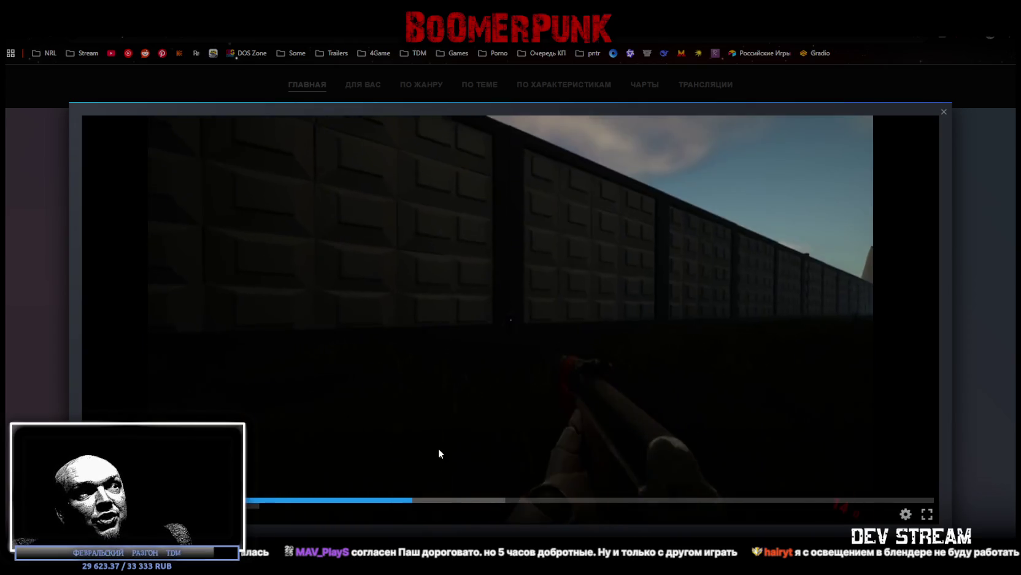
pyautogui.click(589, 409)
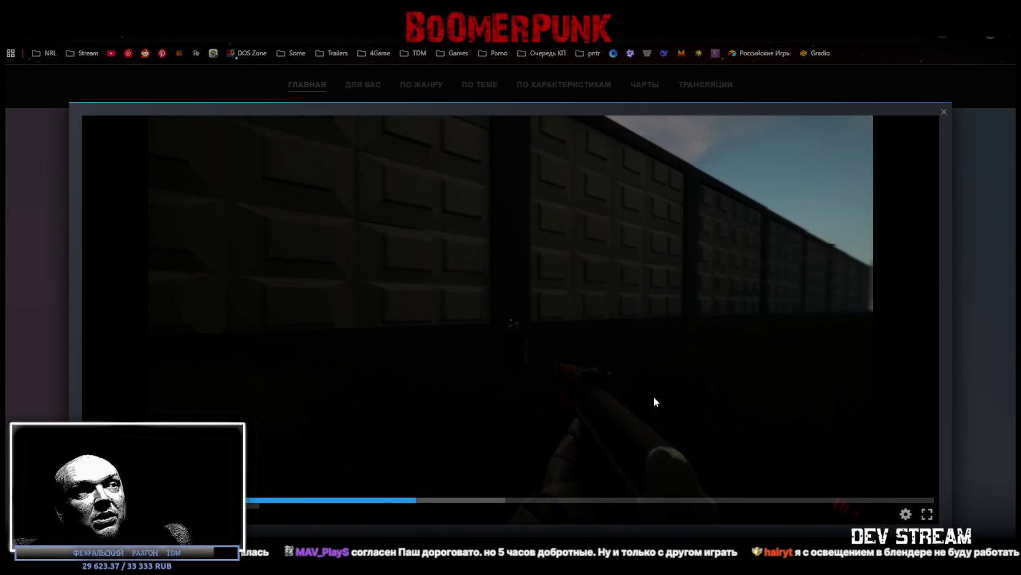
pyautogui.click(582, 416)
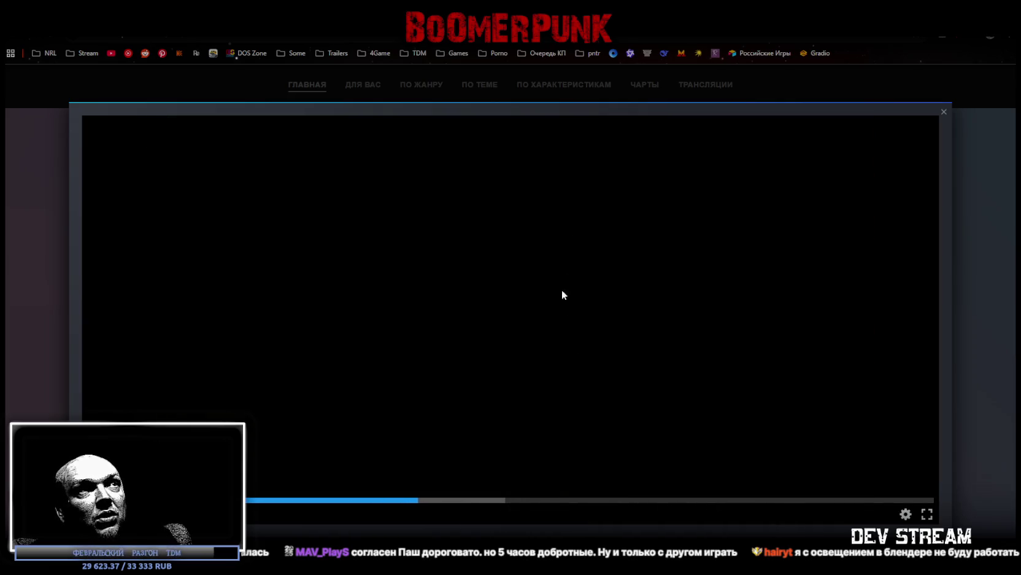
pyautogui.click(403, 502)
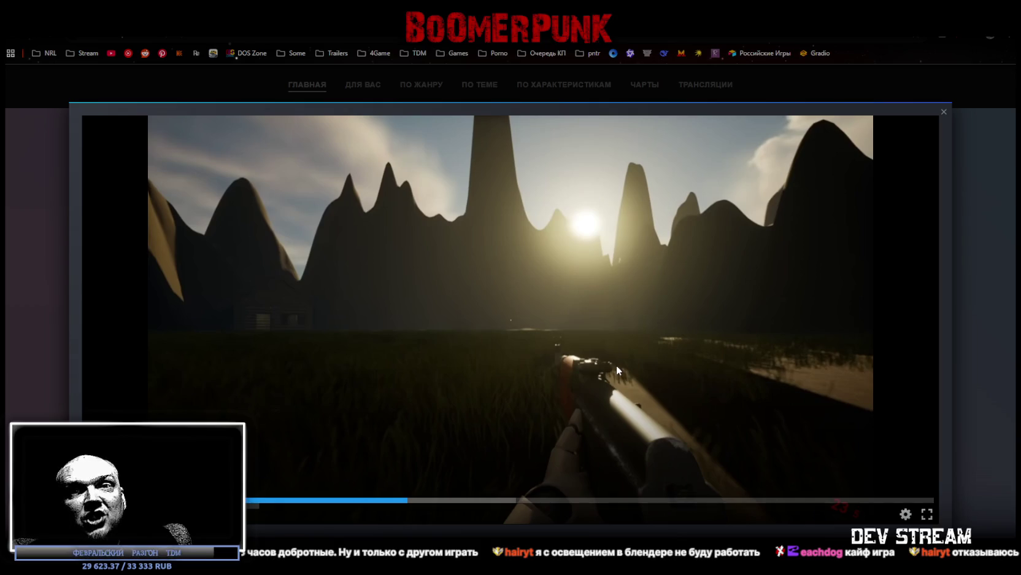
pyautogui.click(944, 111)
pyautogui.scroll(-3, 433, 381)
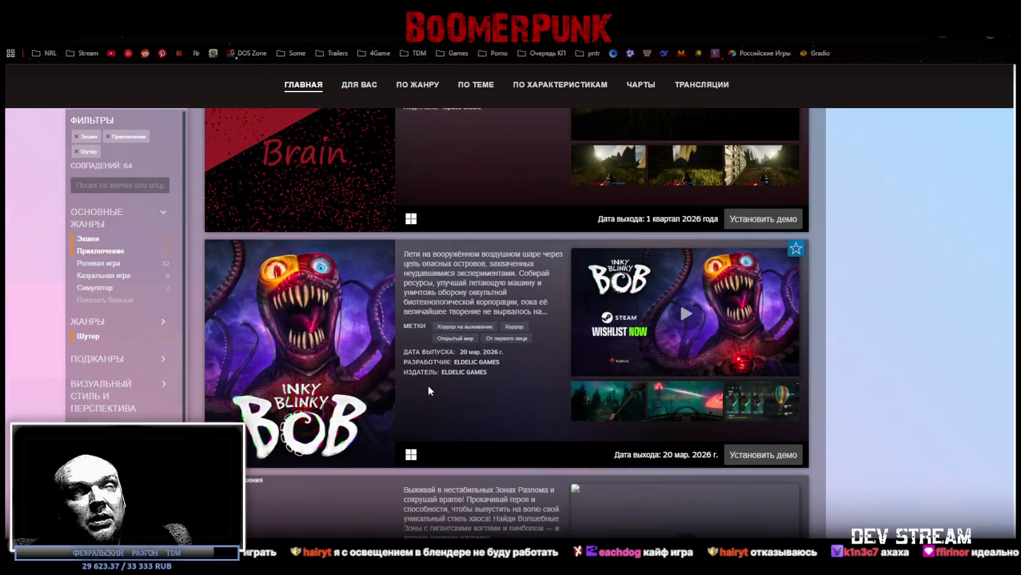
pyautogui.click(679, 316)
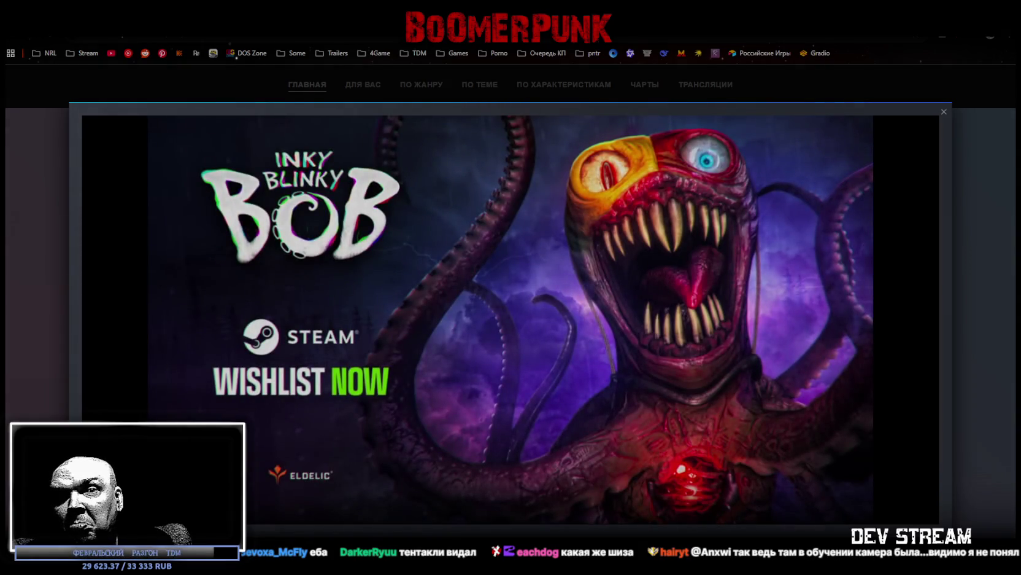
pyautogui.moveTo(761, 476)
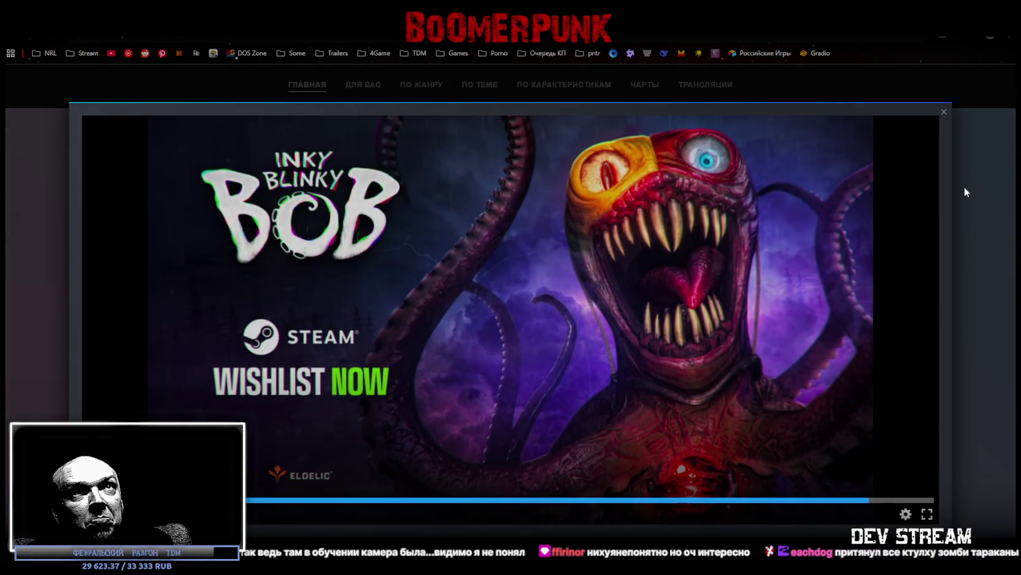
pyautogui.click(944, 112)
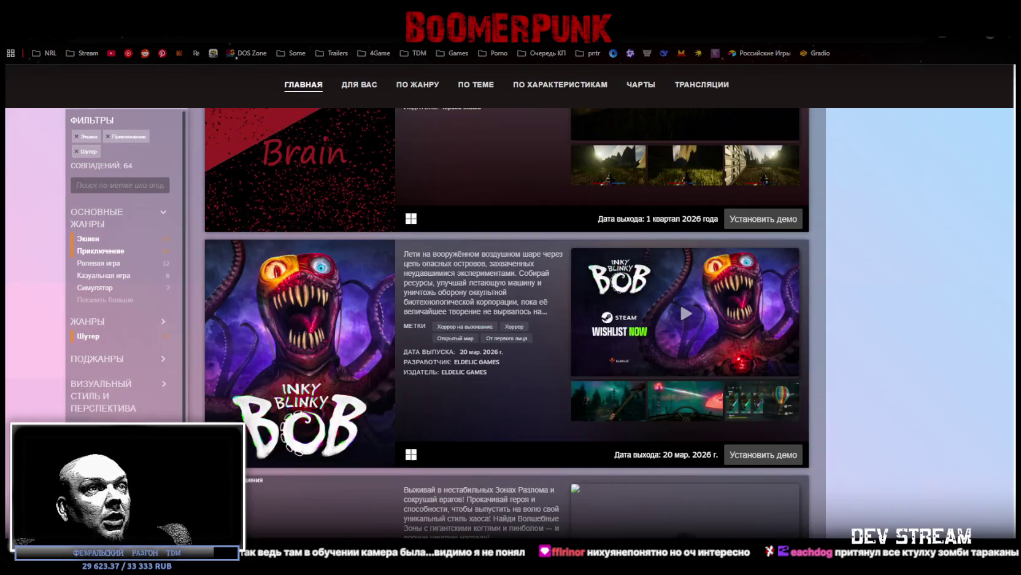
# Play the Зона обрушения trailer in fullscreen
pyautogui.scroll(-5, 638, 428)
pyautogui.scroll(-2, 435, 356)
pyautogui.scroll(2, 491, 362)
pyautogui.scroll(2, 507, 364)
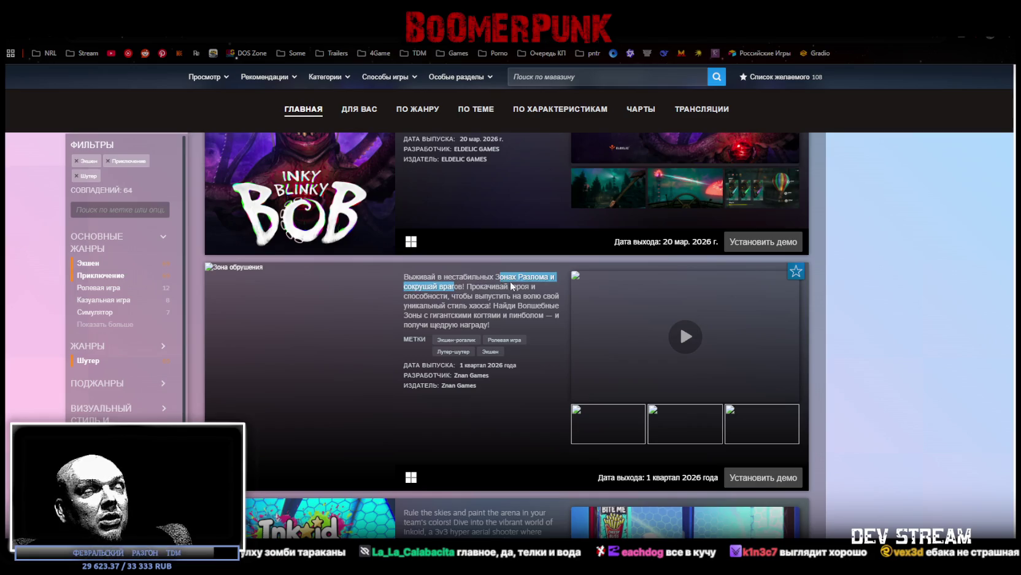
pyautogui.click(719, 357)
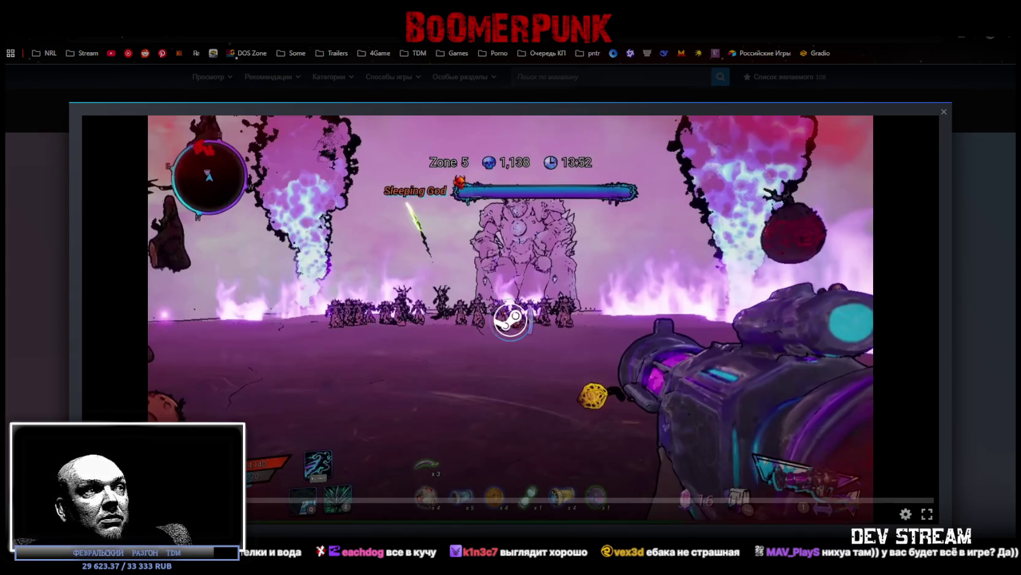
pyautogui.click(927, 514)
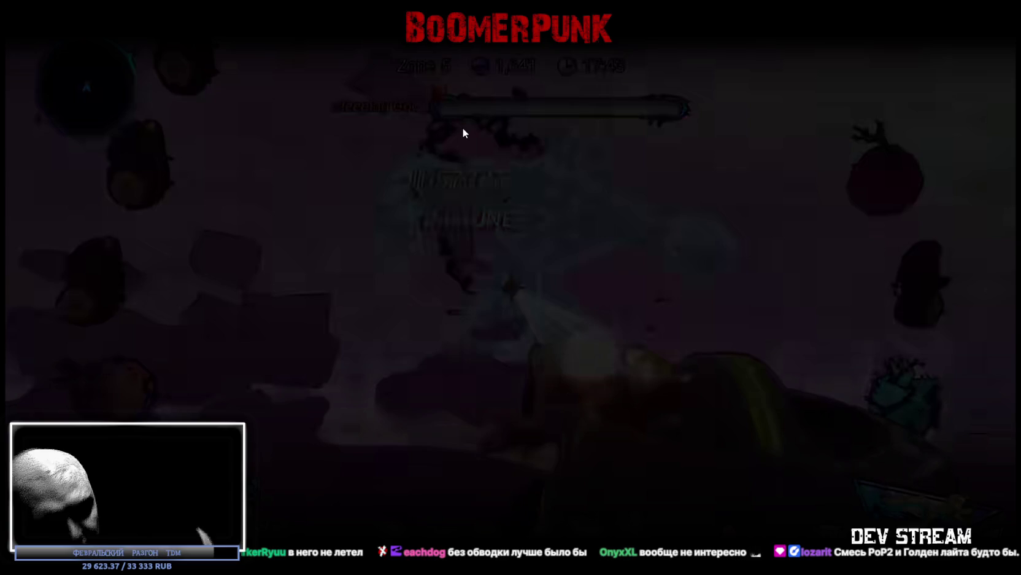
# Exit fullscreen, close the Зона обрушения trailer, and start the Inkoid trailer
pyautogui.press('Escape')
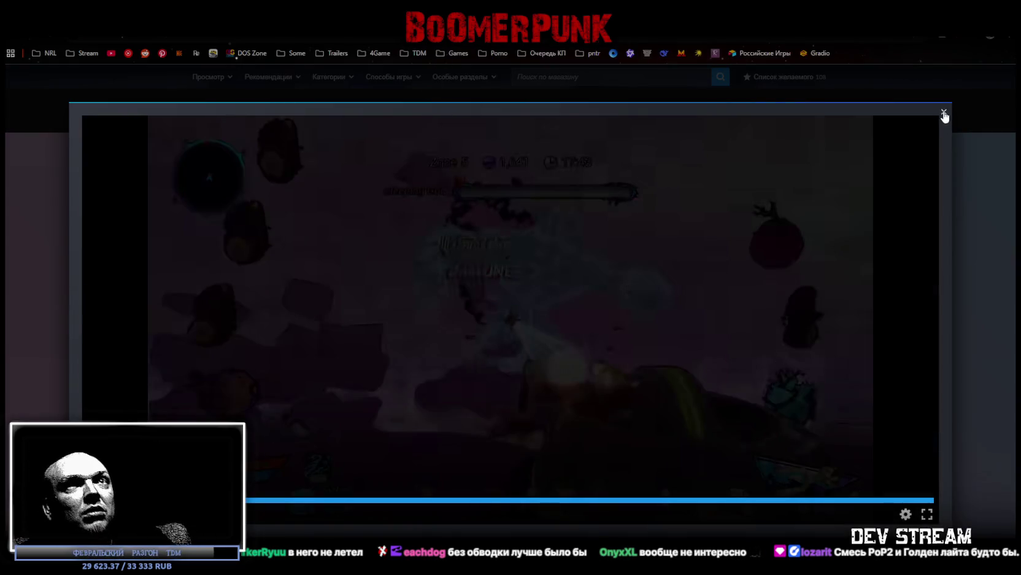
pyautogui.click(944, 114)
pyautogui.click(696, 316)
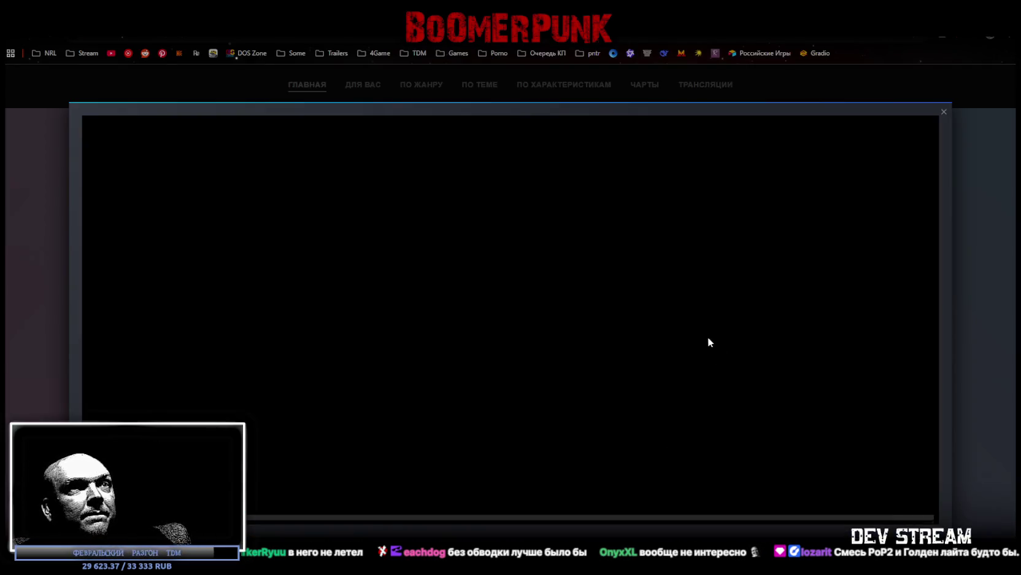
# Watch the Inkoid trailer fullscreen, then exit fullscreen and close the trailer
pyautogui.click(927, 515)
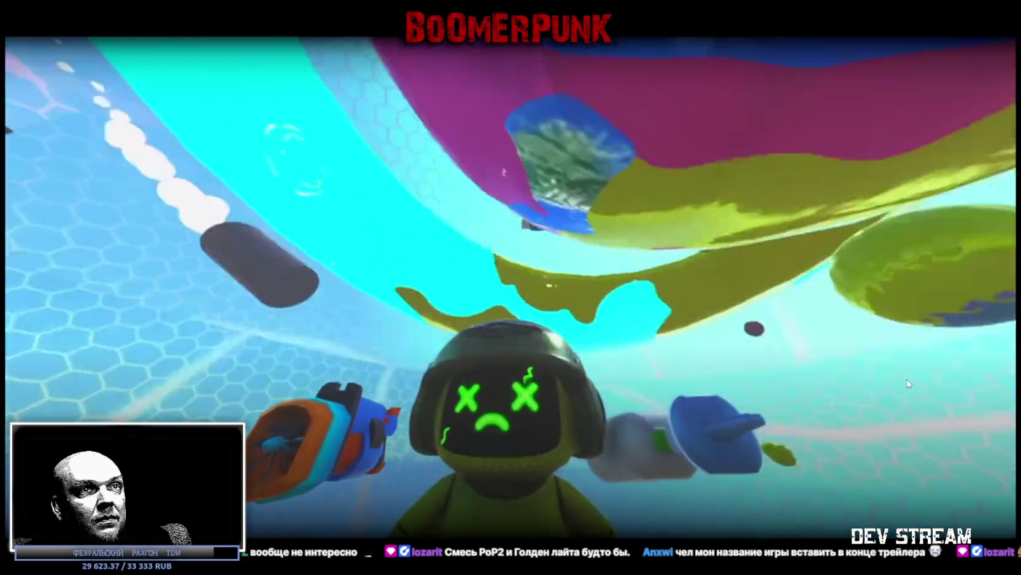
pyautogui.press('Escape')
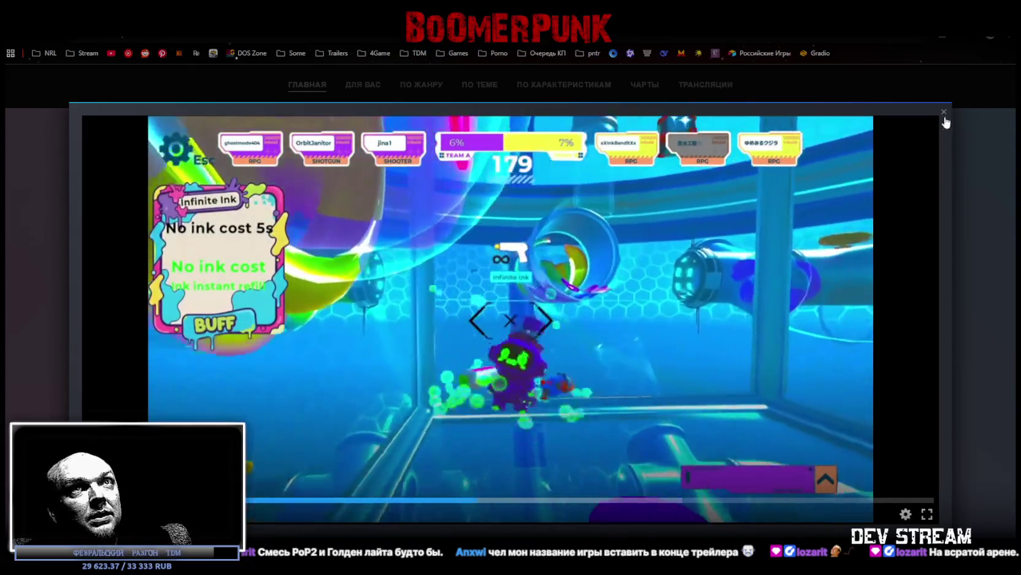
pyautogui.click(944, 112)
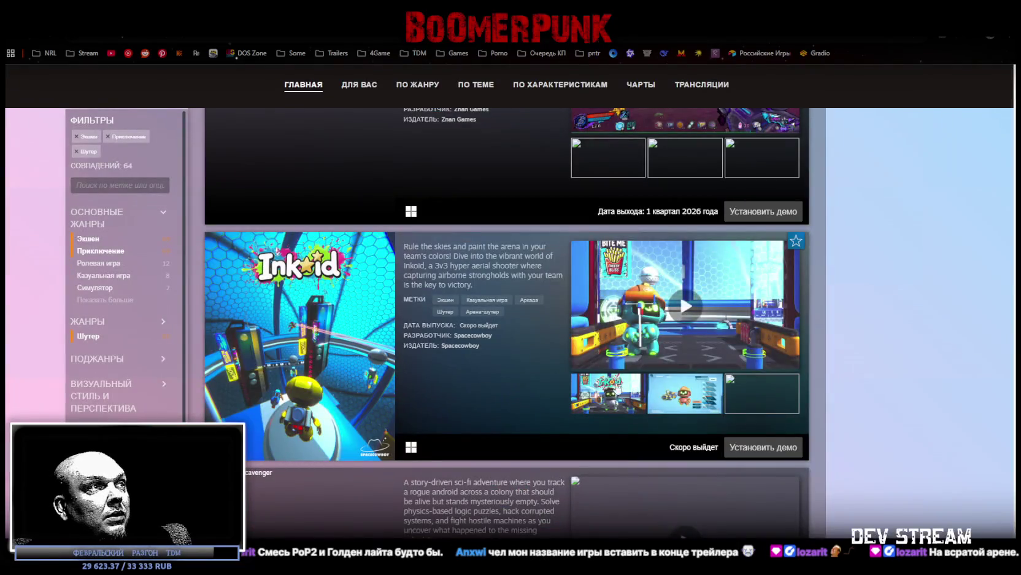
pyautogui.scroll(-1, 601, 408)
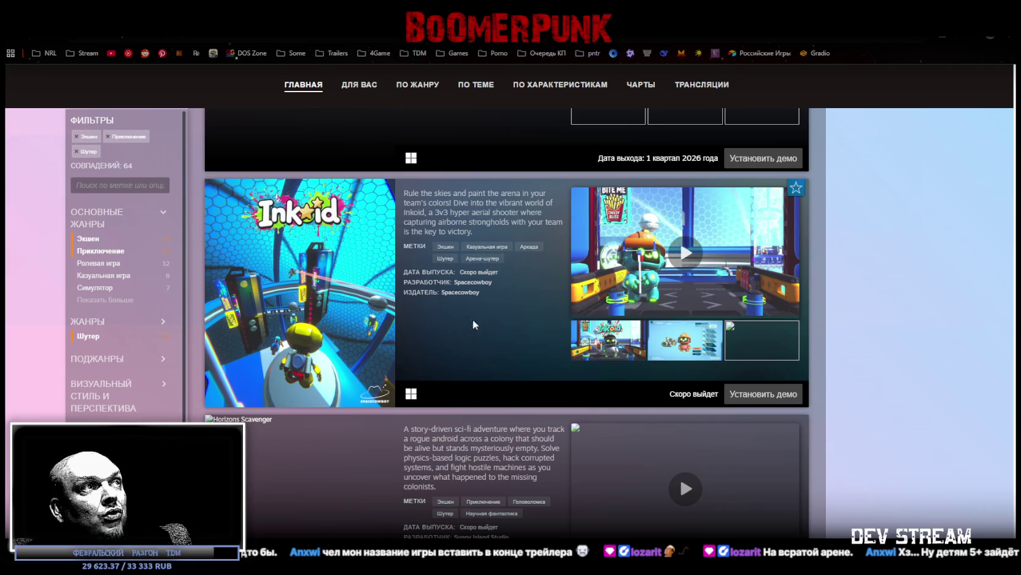
pyautogui.moveTo(351, 324)
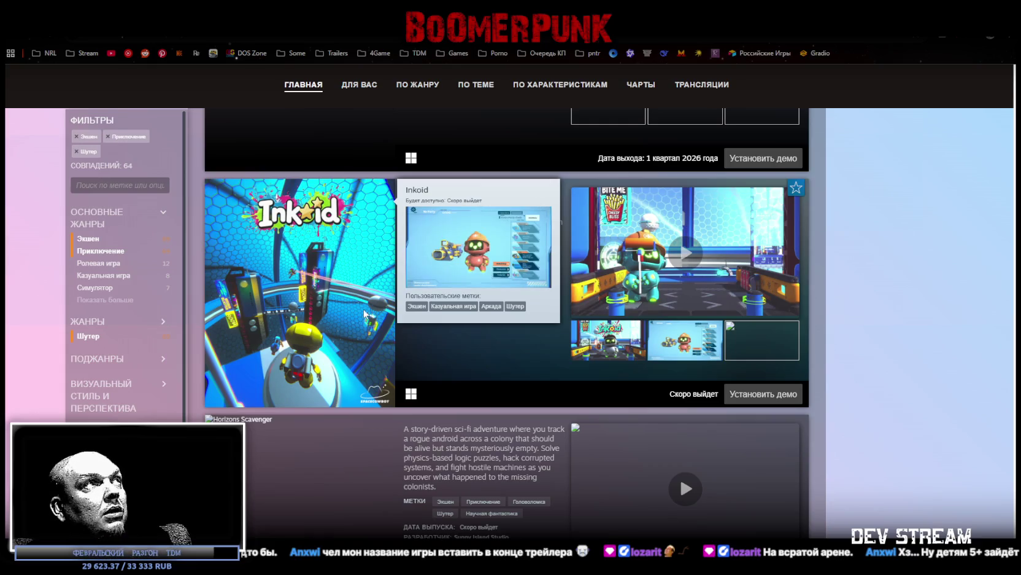
pyautogui.click(364, 313)
pyautogui.scroll(-4, 780, 372)
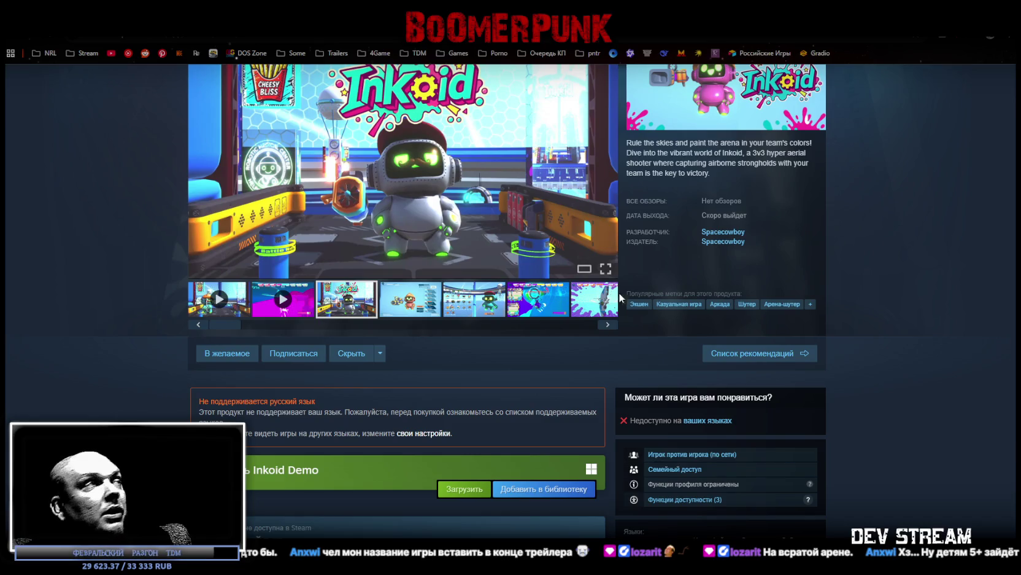
pyautogui.hotkey('alt', 'Left')
pyautogui.scroll(-4, 919, 363)
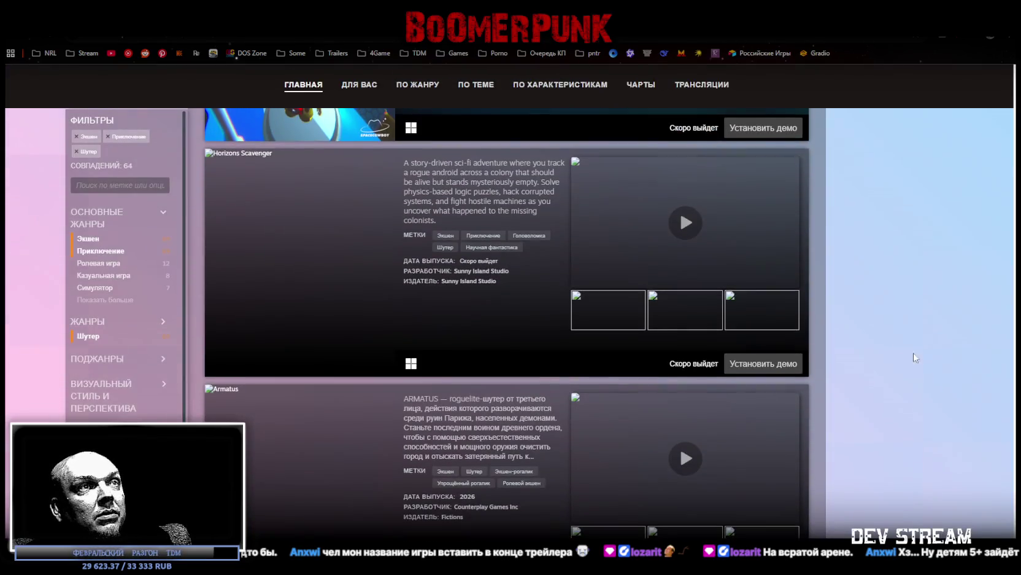
pyautogui.scroll(2, 385, 260)
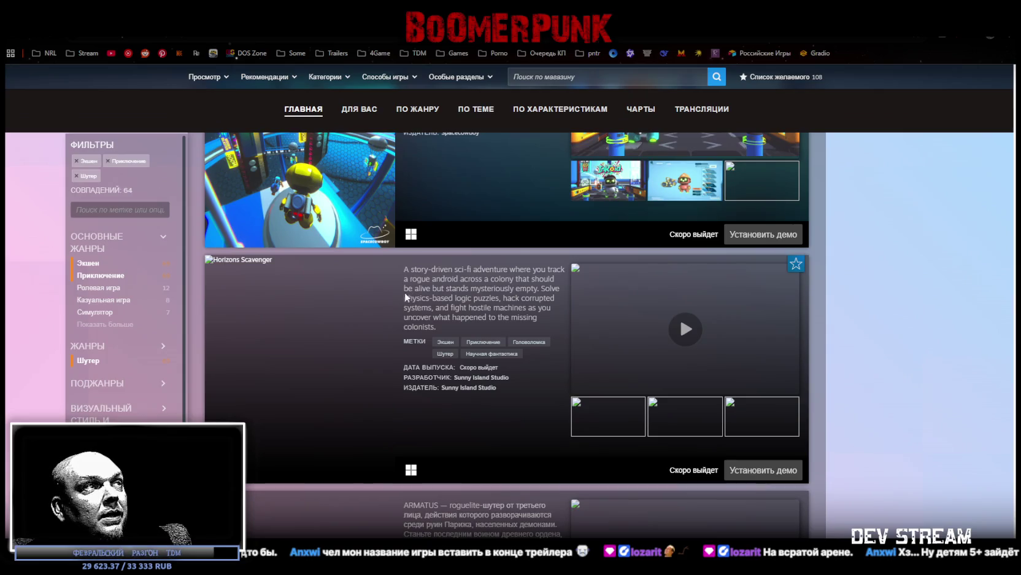
# Watch the Horizons Scavenger trailer fullscreen, close it, and scroll down to Armatus
pyautogui.click(671, 325)
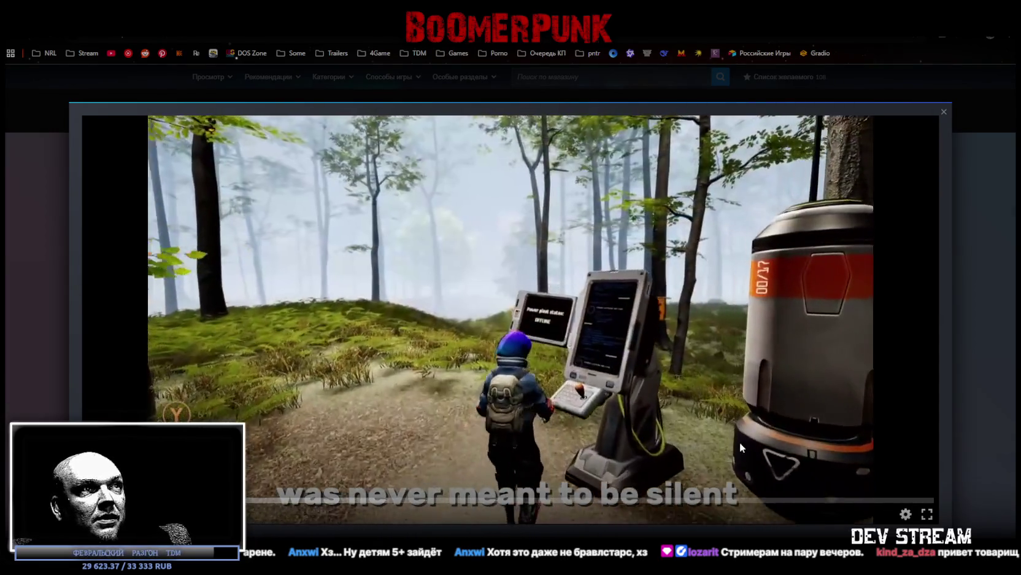
pyautogui.click(927, 512)
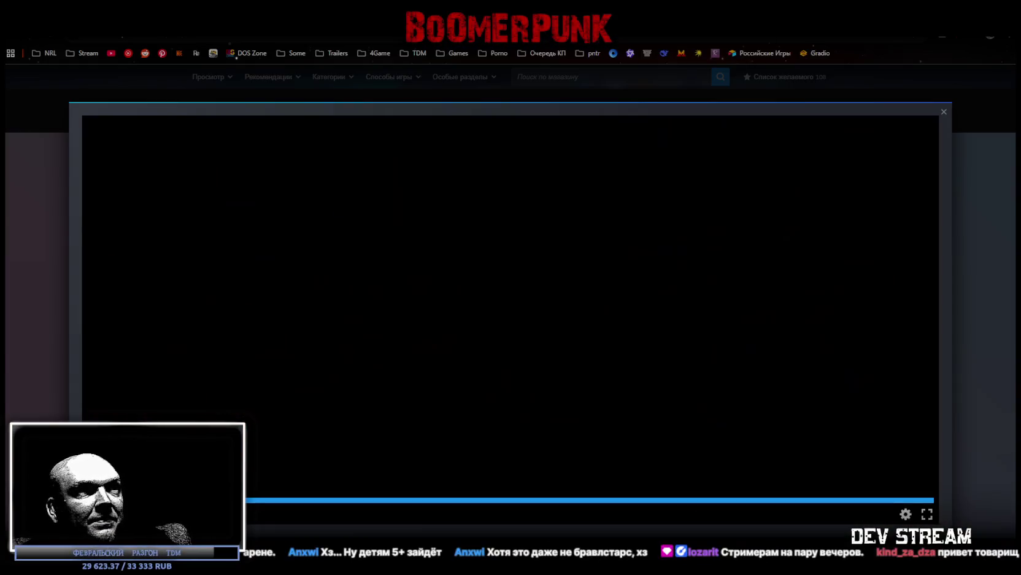
pyautogui.click(945, 112)
pyautogui.scroll(-3, 716, 383)
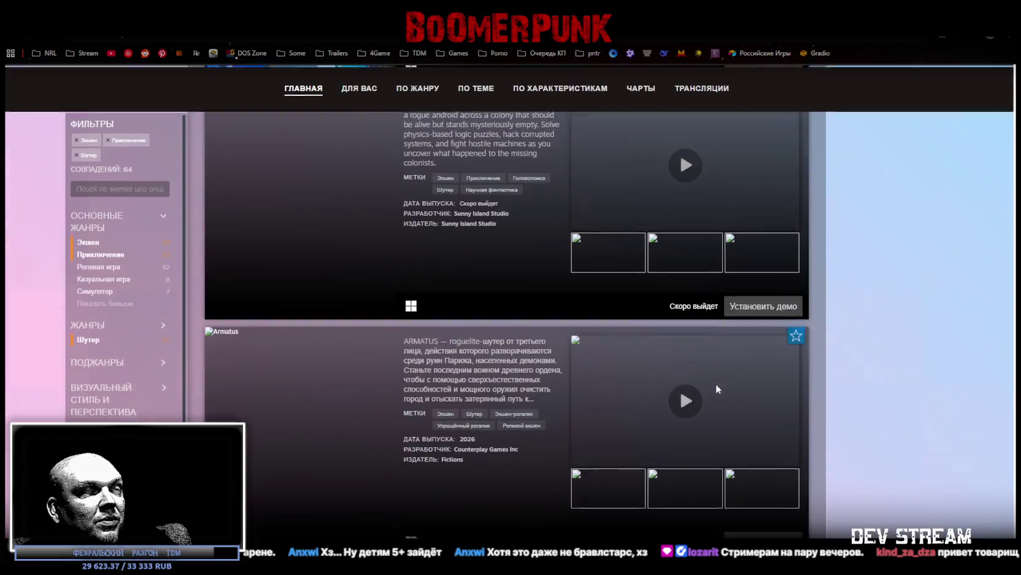
# Play the Armatus trailer, seek back several times to rewatch scenes, then close it
pyautogui.click(706, 352)
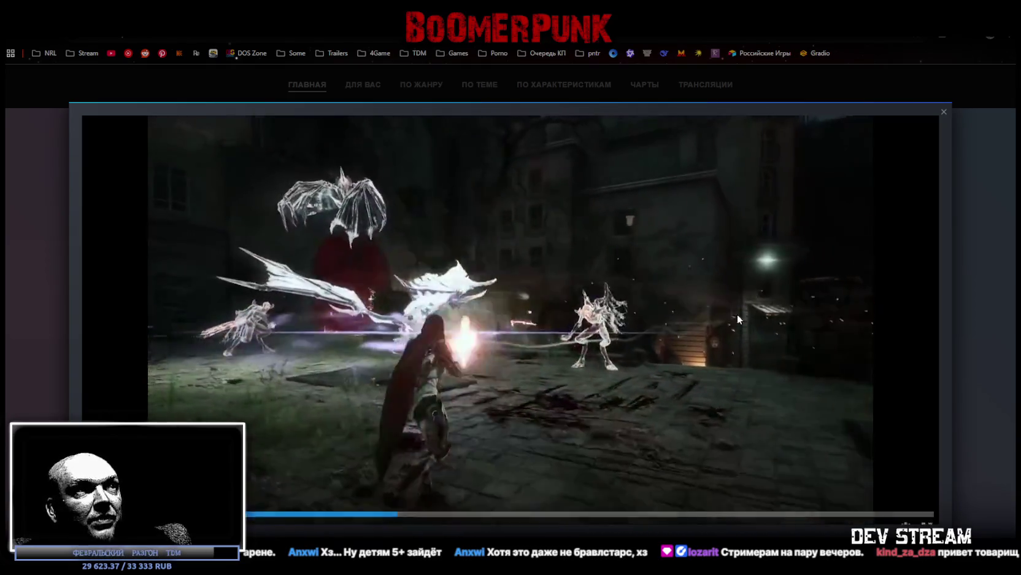
pyautogui.moveTo(504, 476)
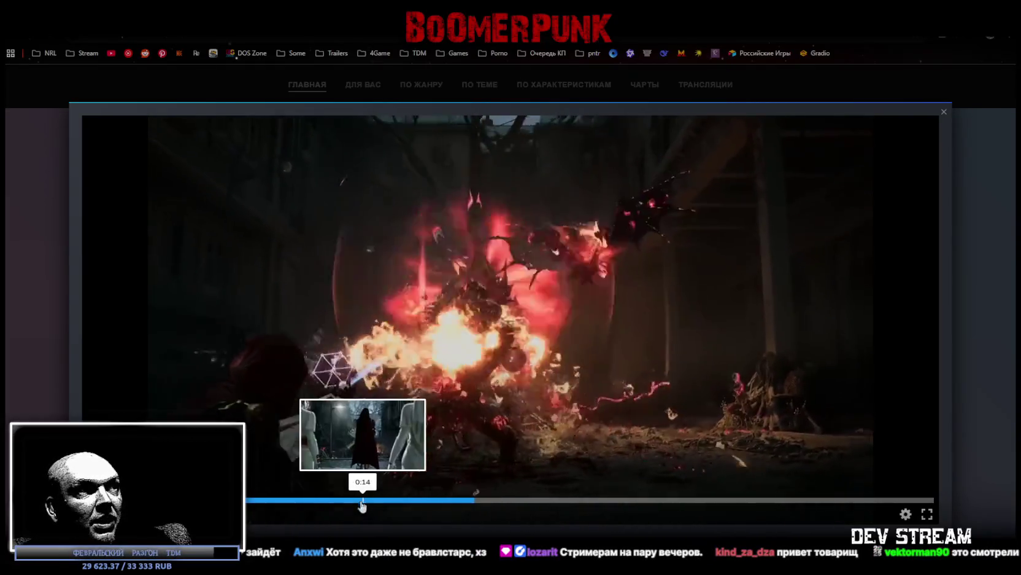
pyautogui.click(316, 499)
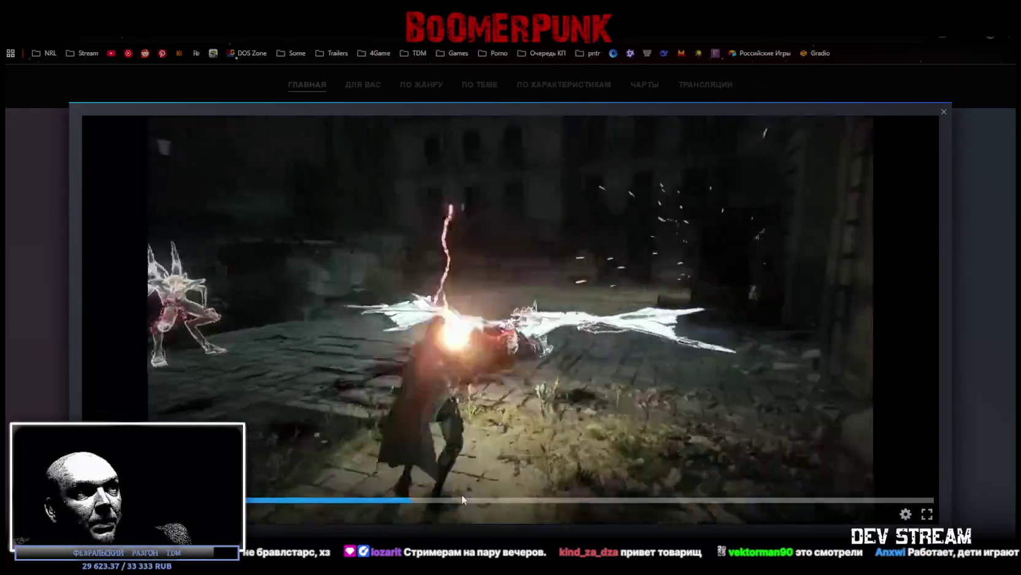
pyautogui.click(401, 499)
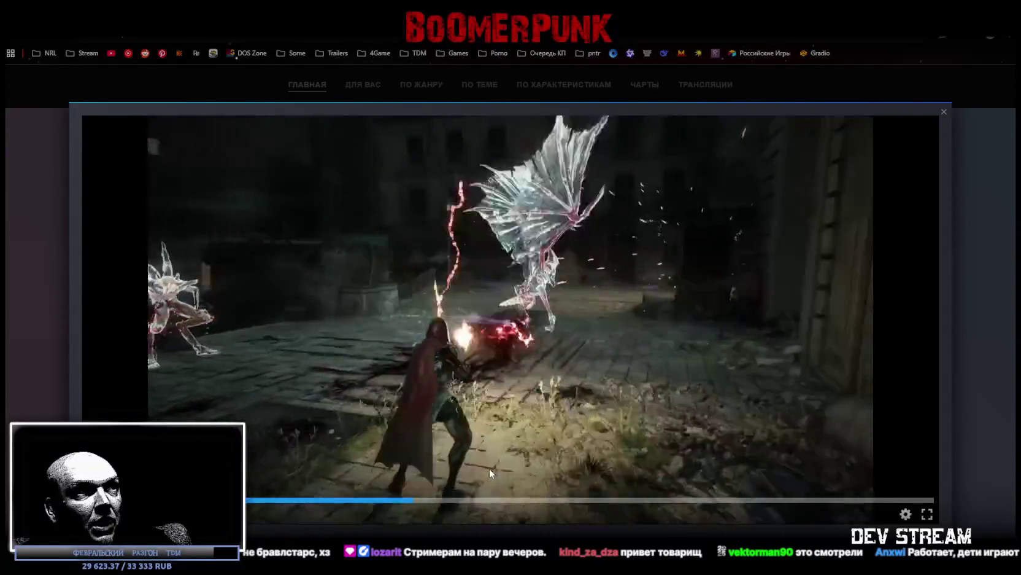
pyautogui.click(415, 501)
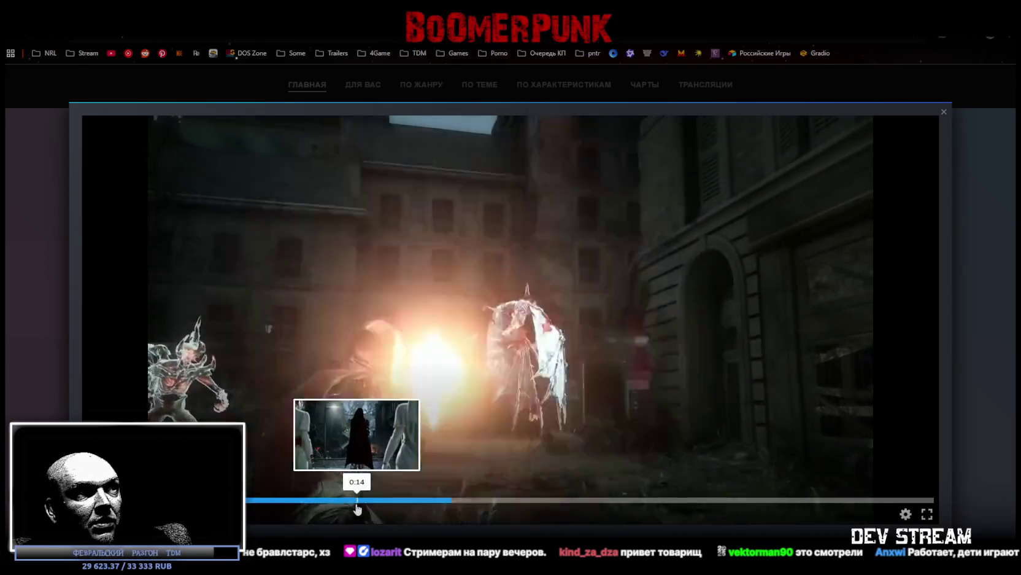
pyautogui.click(354, 500)
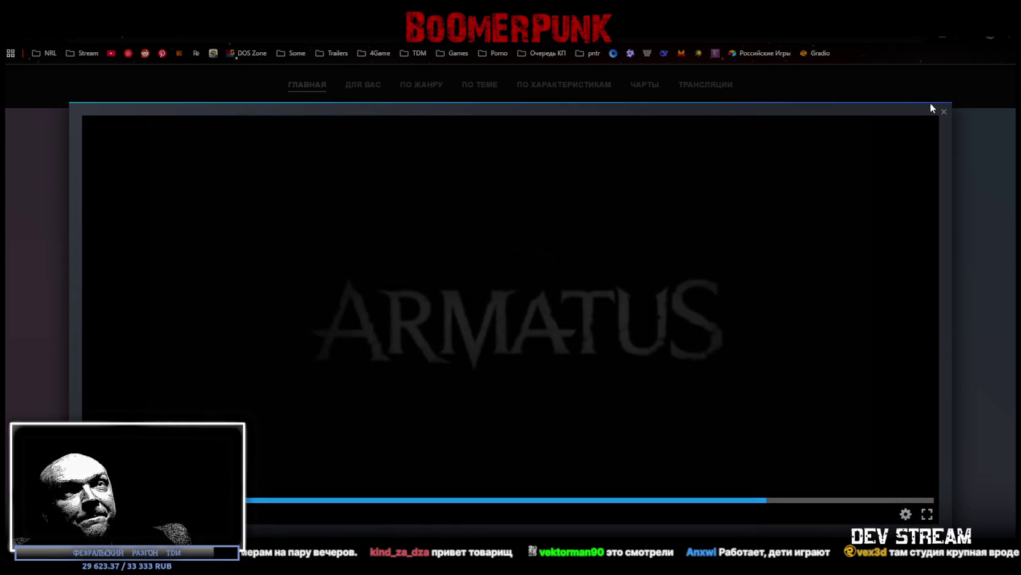
pyautogui.click(944, 112)
# Open The Other Me Reborn's store page, scroll through it, and go back to the list
pyautogui.scroll(-5, 762, 284)
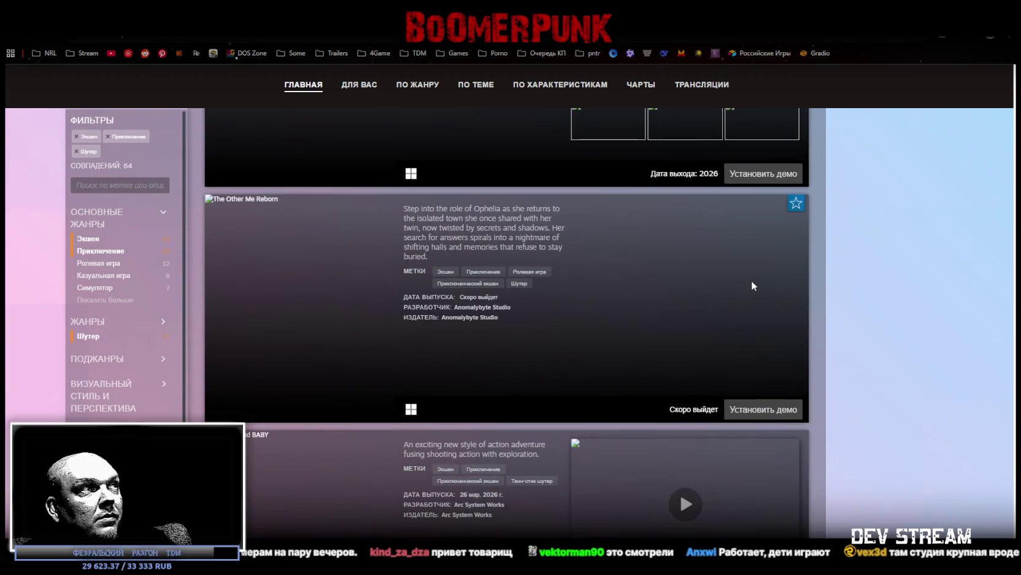
pyautogui.click(341, 262)
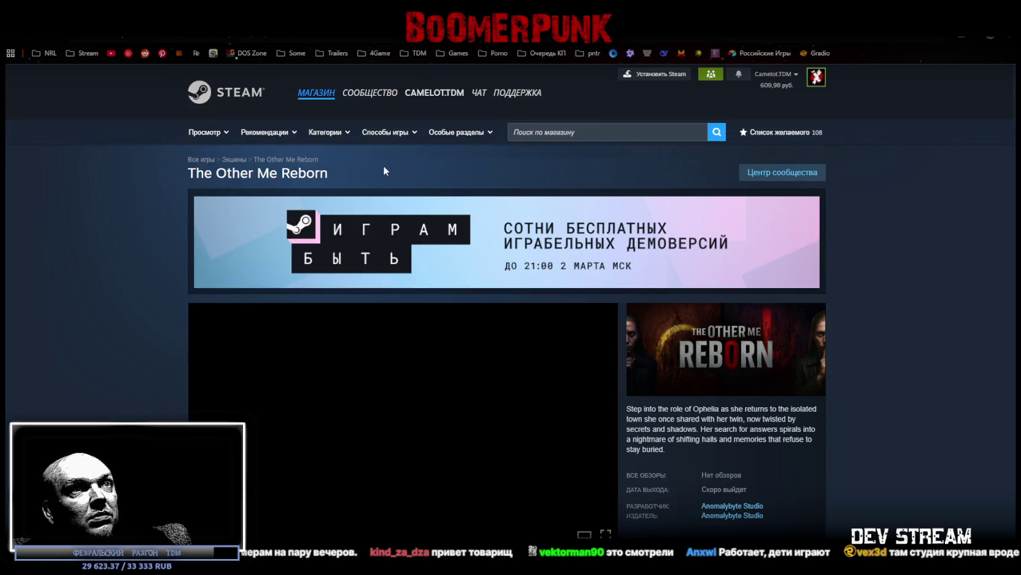
pyautogui.scroll(-1, 288, 224)
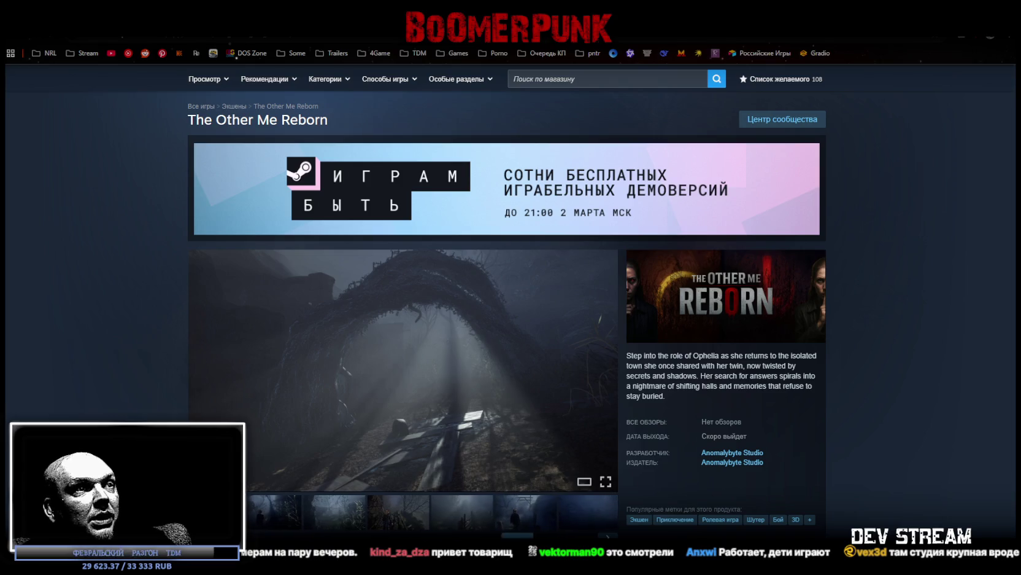
pyautogui.scroll(-5, 476, 400)
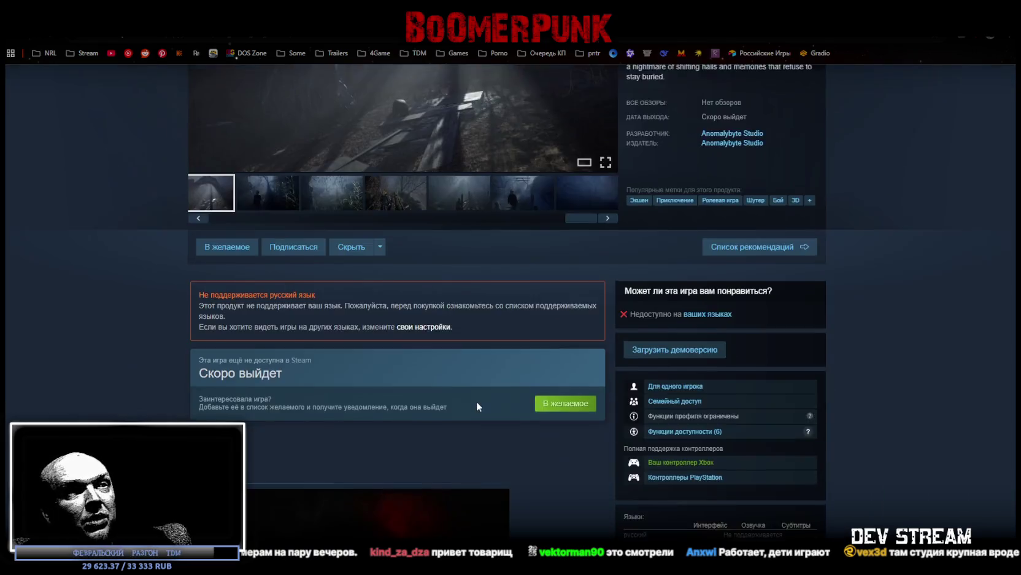
pyautogui.scroll(3, 477, 400)
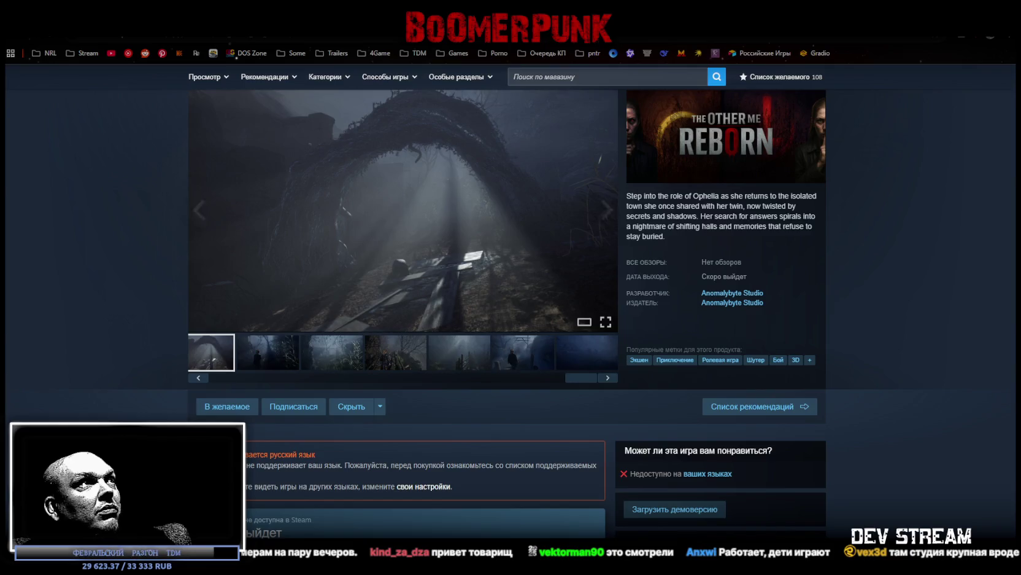
pyautogui.hotkey('alt', 'Left')
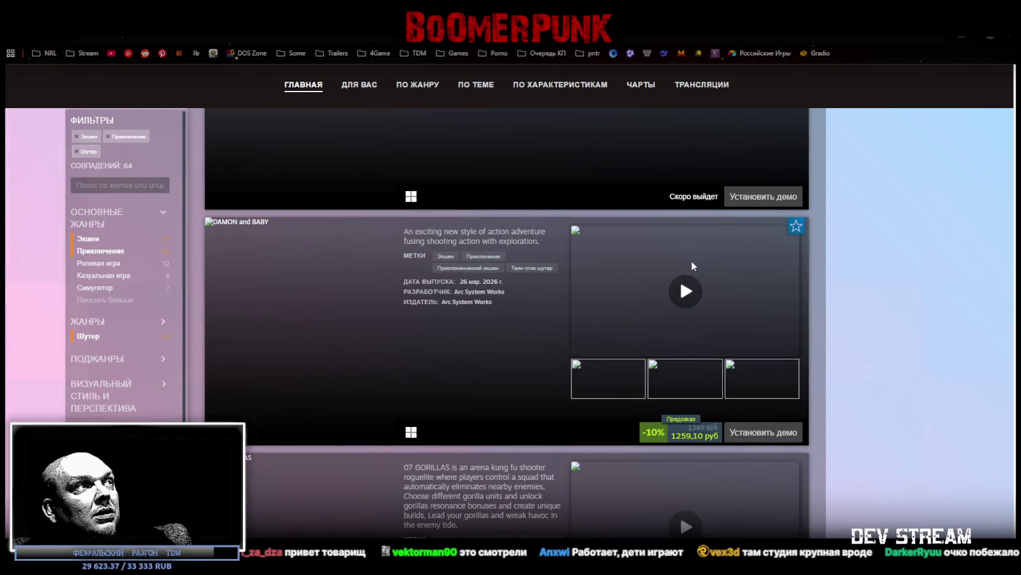
# Play the DAMON and BABY trailer, skip ahead to its demo-dates slide, and exit fullscreen
pyautogui.click(685, 292)
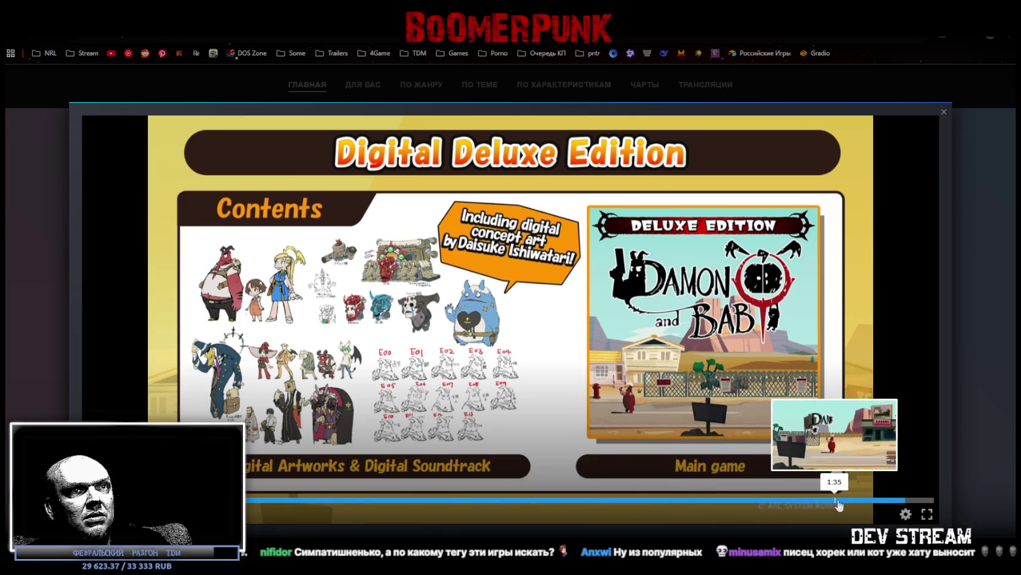
pyautogui.click(791, 500)
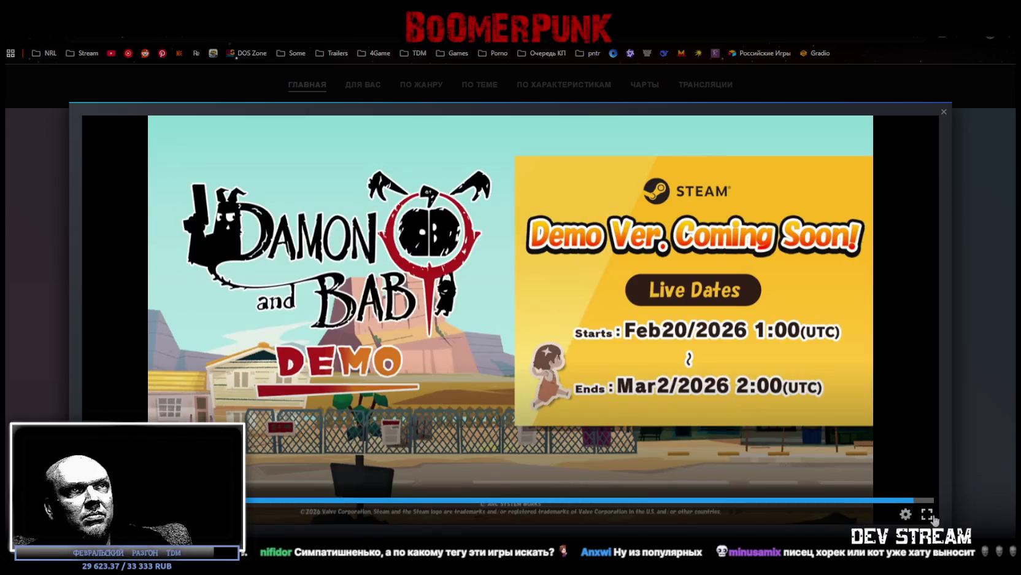
pyautogui.click(928, 516)
pyautogui.press('Escape')
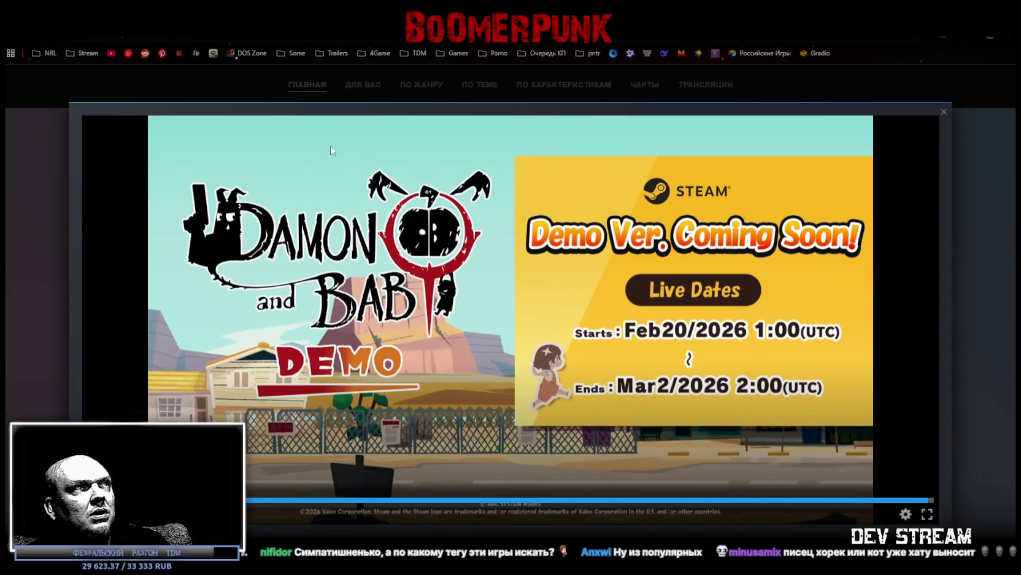
# Close the trailer, look over the DAMON and BABY store page, and return to the demo list
pyautogui.click(946, 118)
pyautogui.click(332, 280)
pyautogui.scroll(-8, 734, 427)
pyautogui.scroll(6, 764, 369)
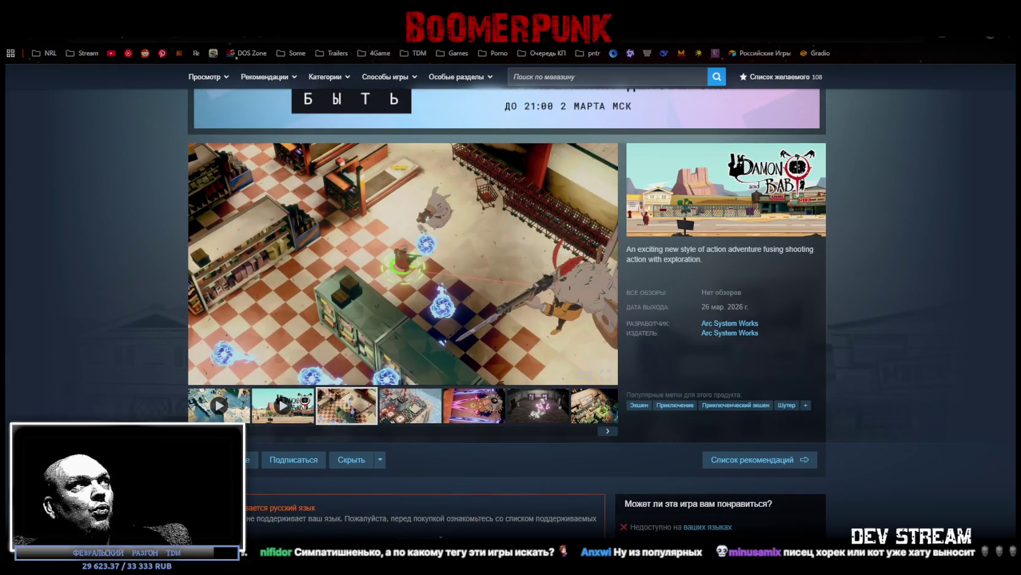
pyautogui.hotkey('alt', 'Left')
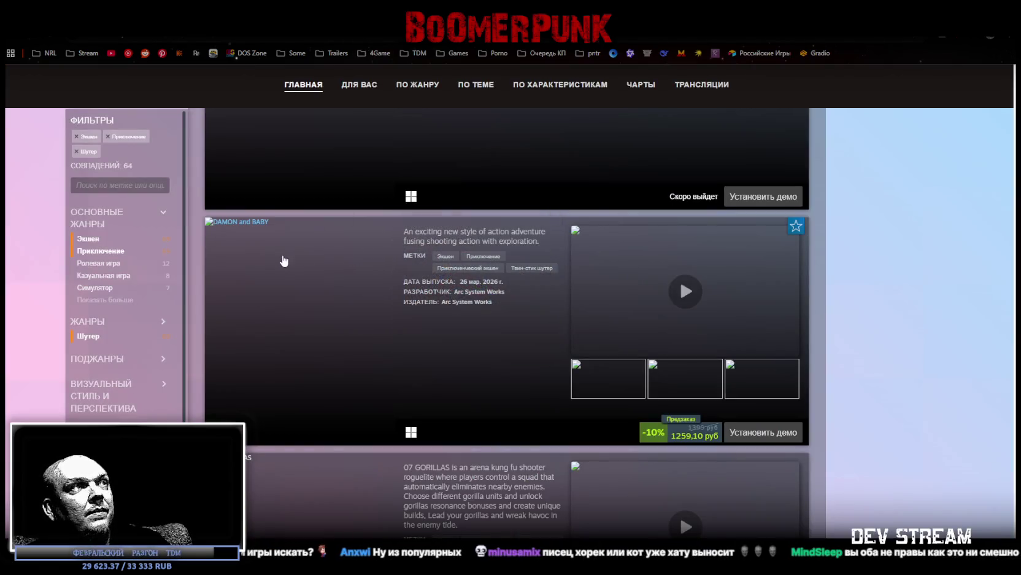
pyautogui.click(278, 283)
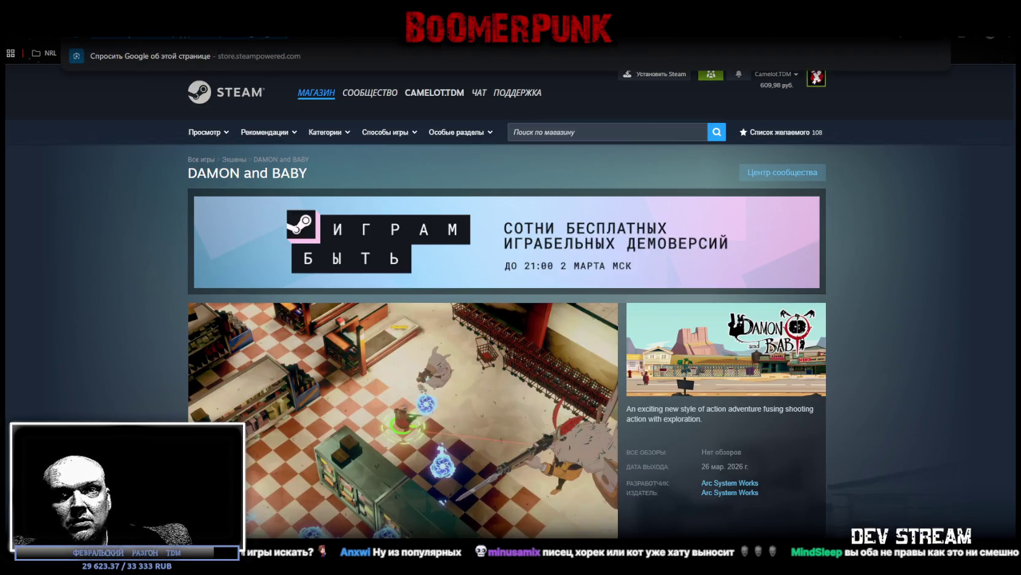
pyautogui.press('Escape')
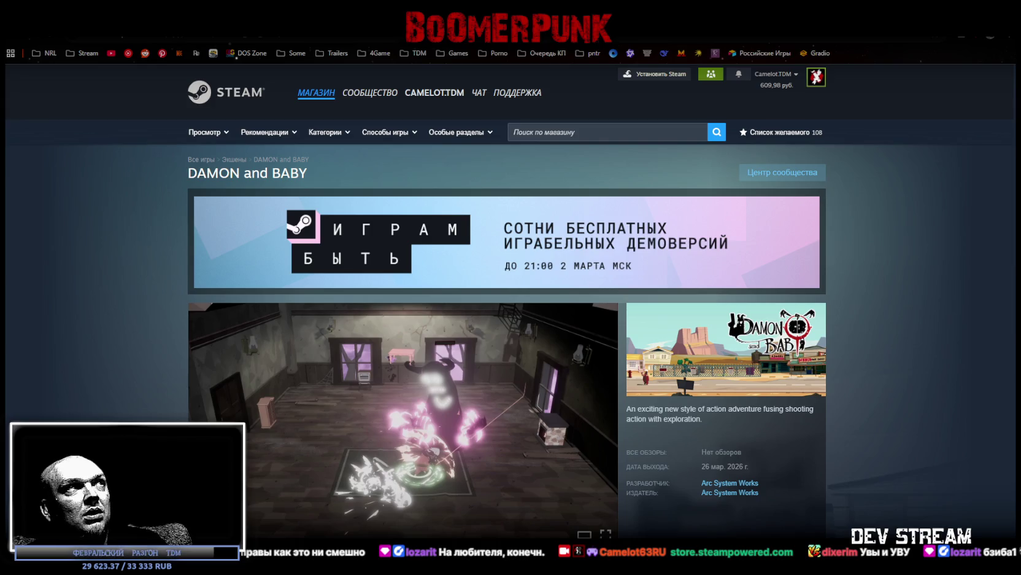
pyautogui.hotkey('alt', 'Left')
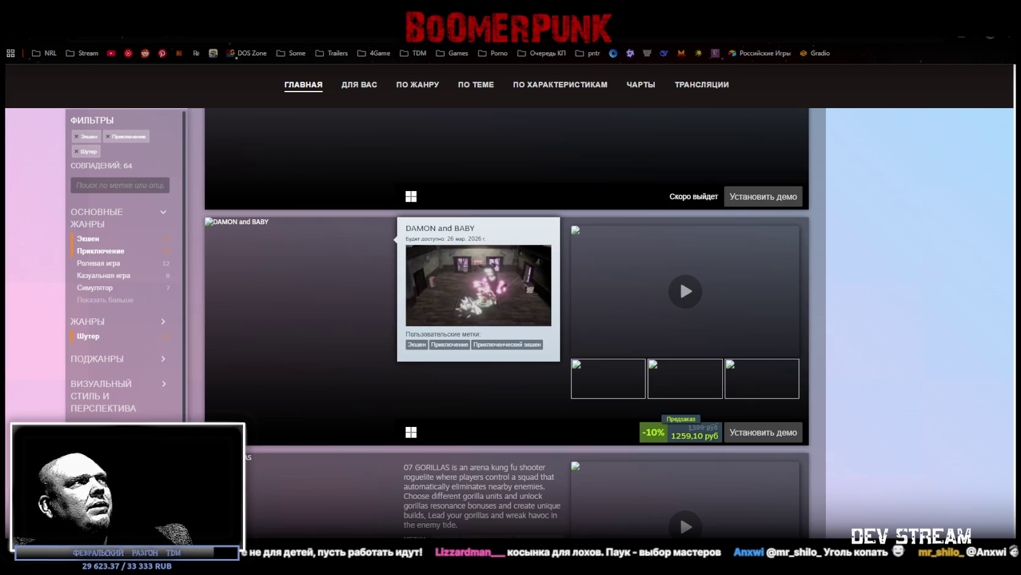
# Take the store window off full screen and switch to the Twitch browser window
pyautogui.moveTo(393, 11)
pyautogui.mouseDown()
pyautogui.moveTo(394, 407)
pyautogui.moveTo(402, 157)
pyautogui.moveTo(334, 42)
pyautogui.mouseUp()
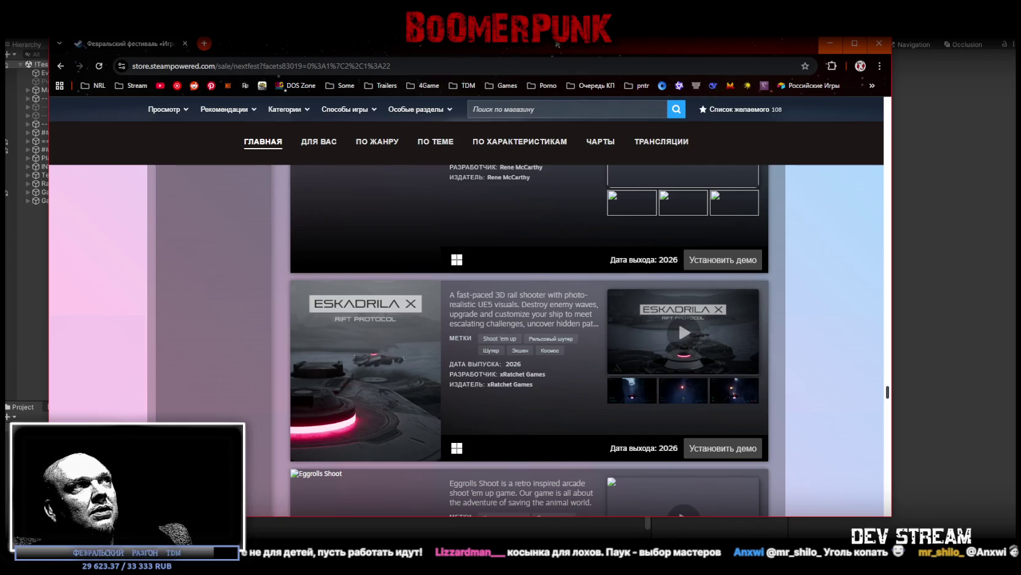
pyautogui.hotkey('alt', 'Tab')
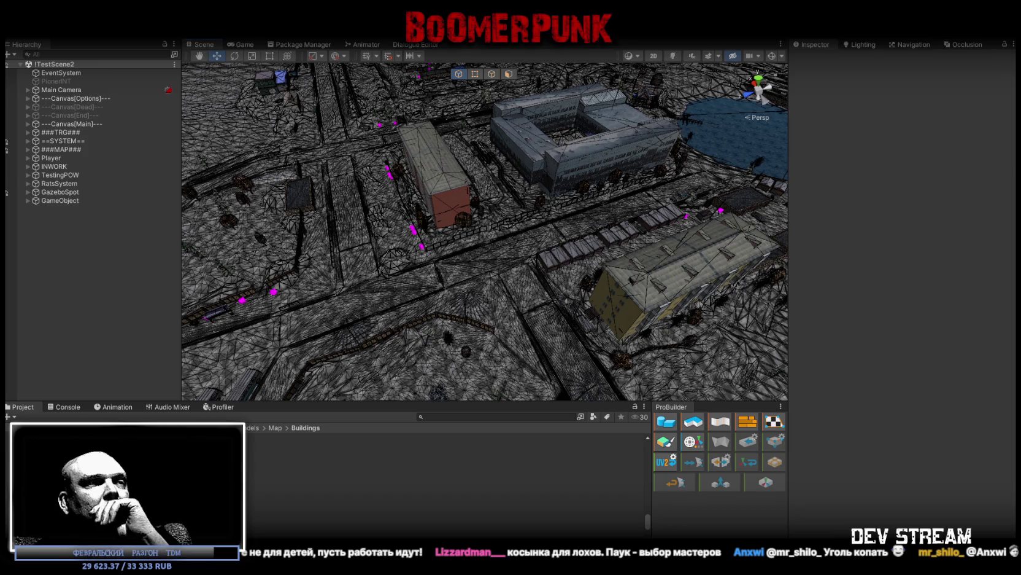
pyautogui.hotkey('alt', 'Tab')
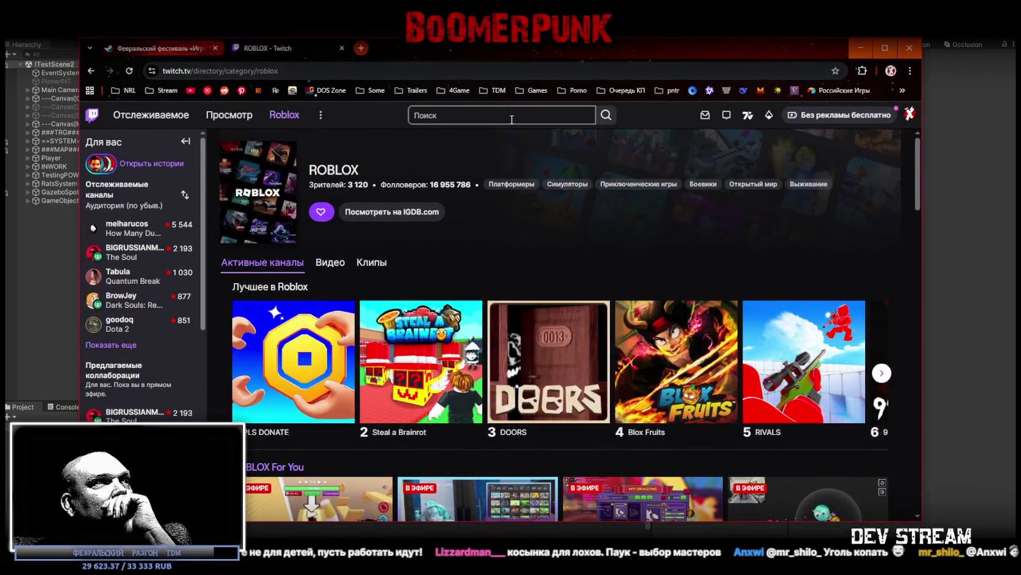
# Maximize and reposition the Twitch stream window, briefly switching to Unity and back
pyautogui.doubleClick(578, 46)
pyautogui.scroll(-3, 514, 208)
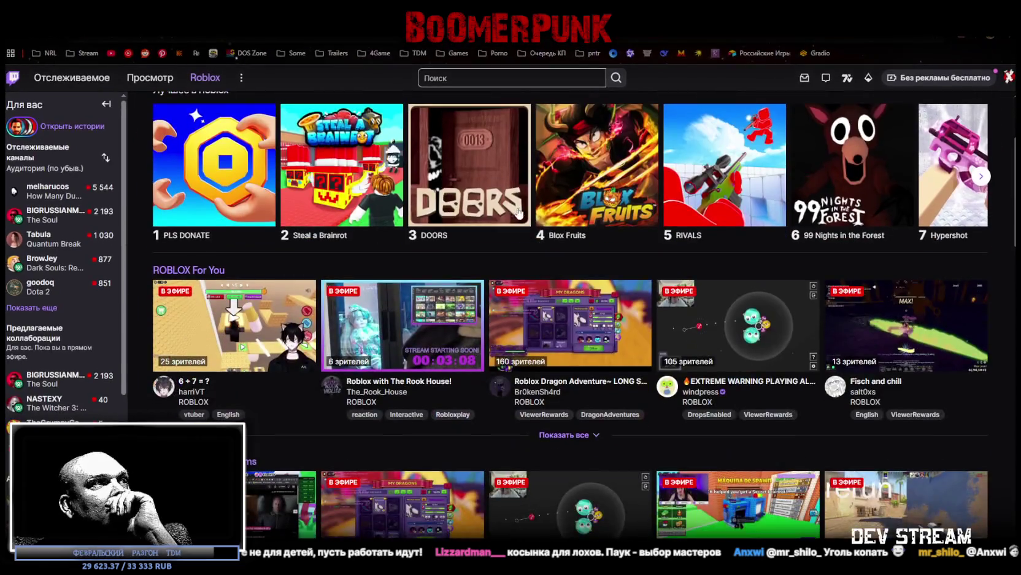
pyautogui.scroll(-2, 529, 205)
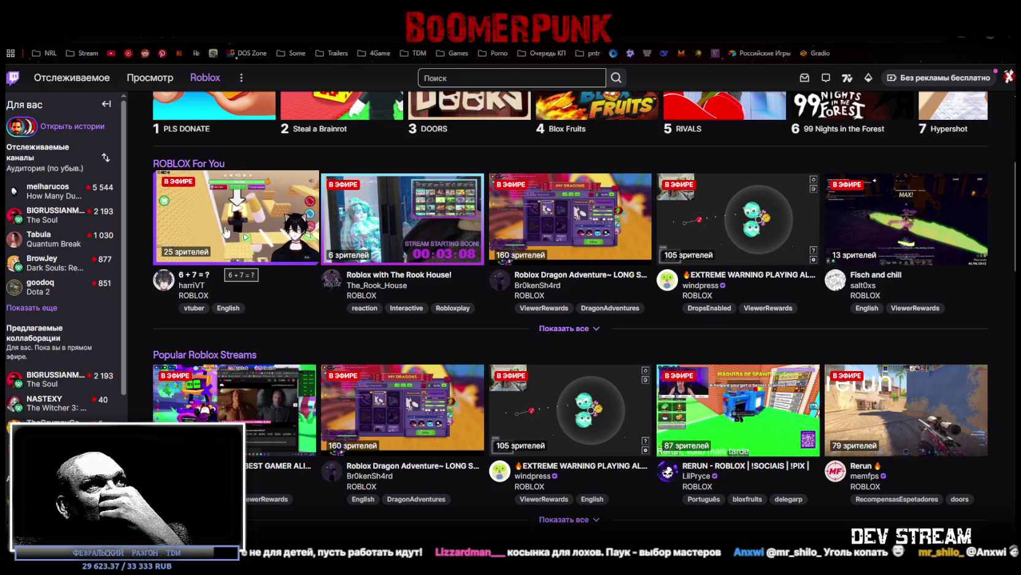
pyautogui.press('super+Down')
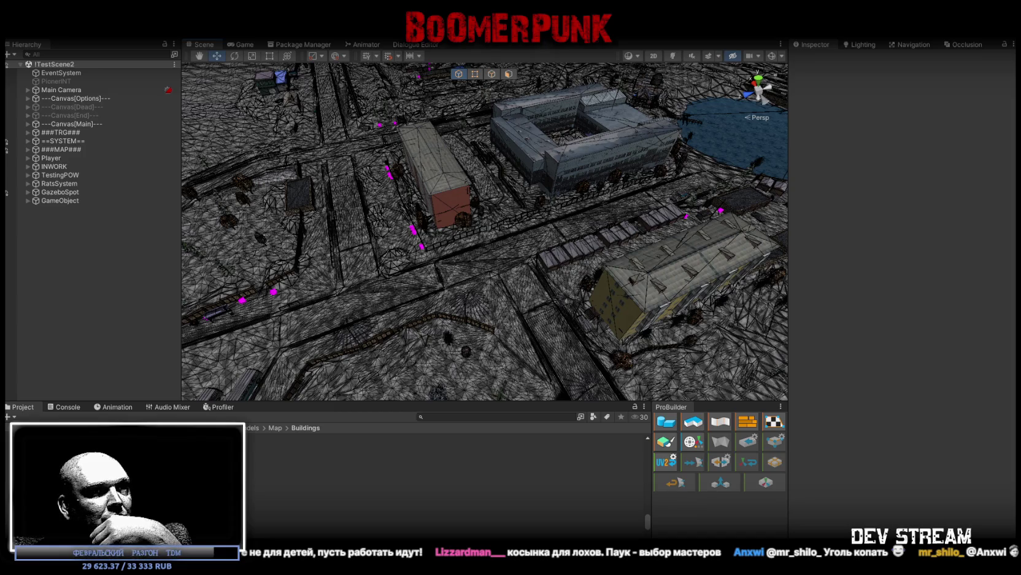
pyautogui.hotkey('alt', 'Tab')
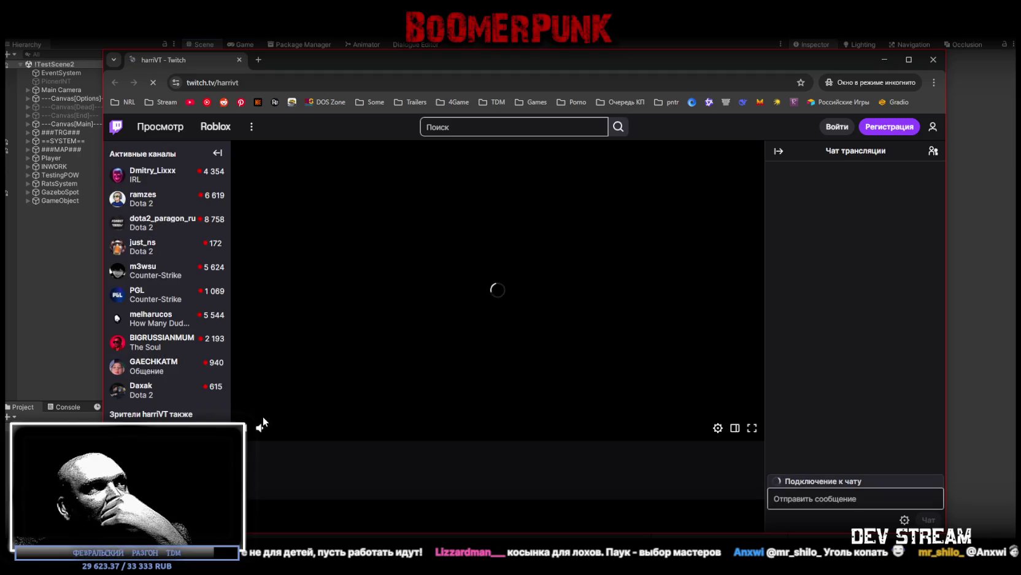
pyautogui.hotkey('alt', 'Tab')
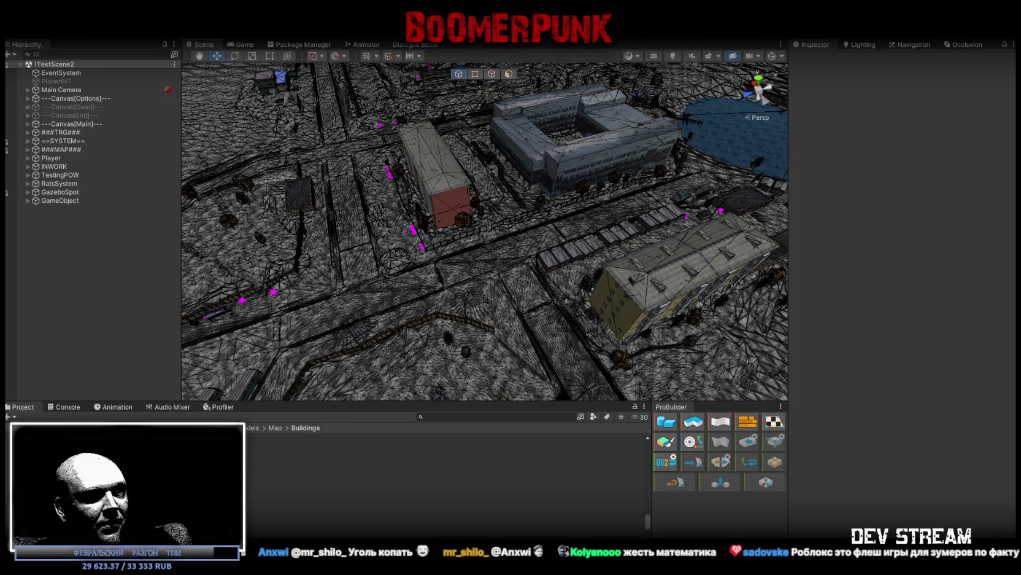
pyautogui.hotkey('alt', 'Tab')
pyautogui.moveTo(474, 275)
pyautogui.mouseDown()
pyautogui.moveTo(480, 94)
pyautogui.moveTo(515, 74)
pyautogui.moveTo(514, 88)
pyautogui.moveTo(504, 40)
pyautogui.mouseUp()
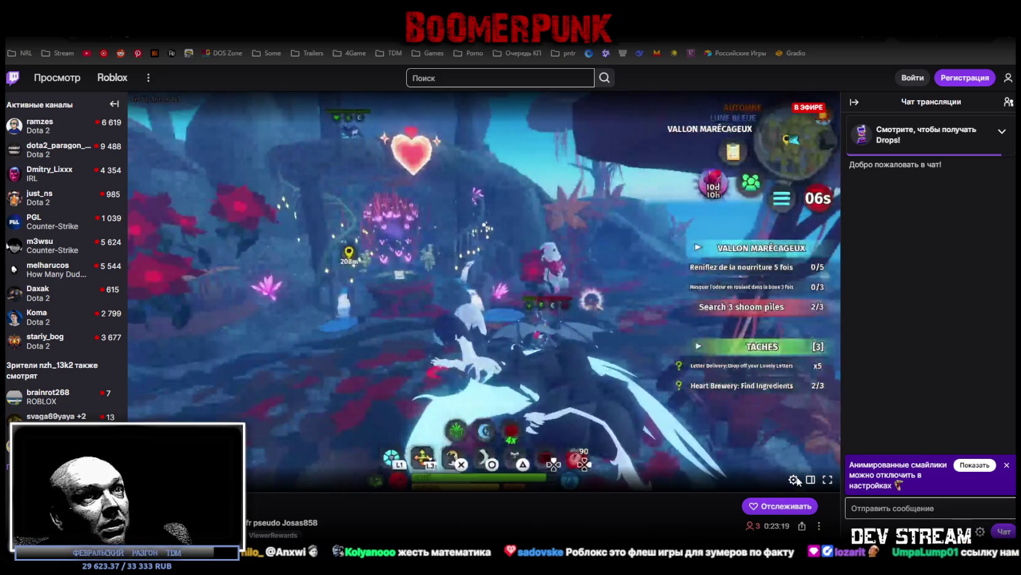
# Check the stream's Quality options, leave them on automatic, and go fullscreen
pyautogui.click(795, 480)
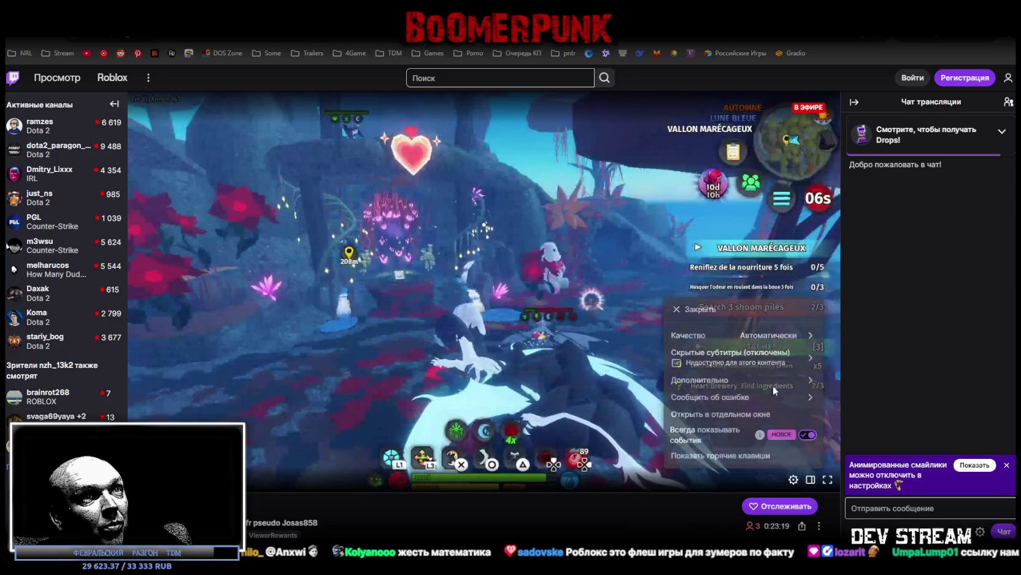
pyautogui.click(725, 338)
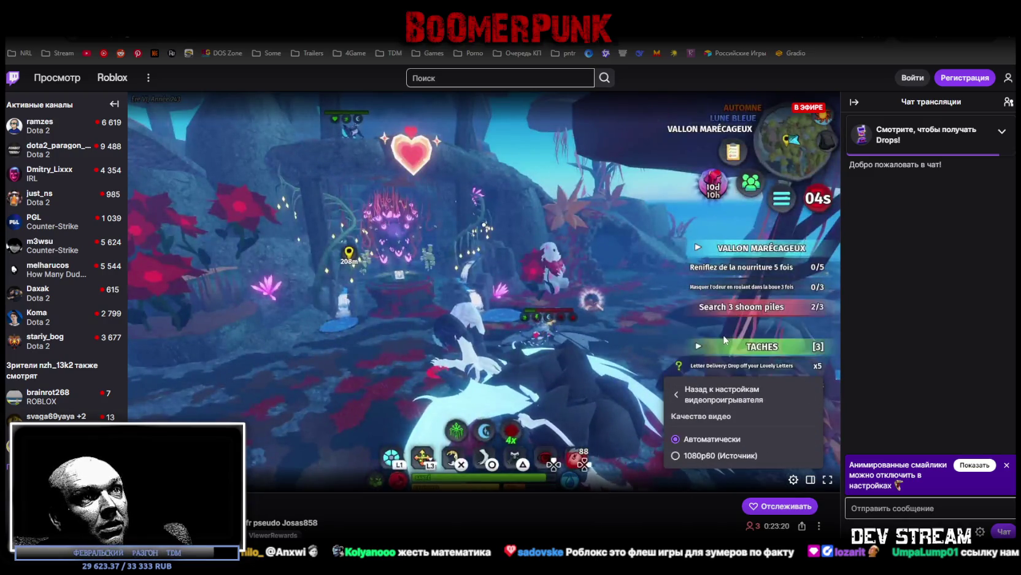
pyautogui.click(524, 505)
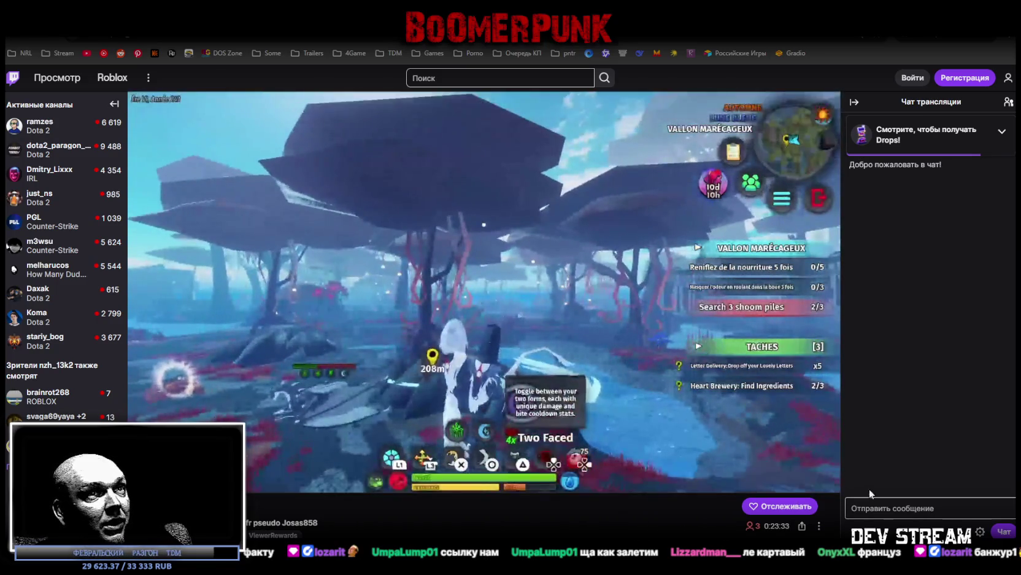
pyautogui.click(827, 478)
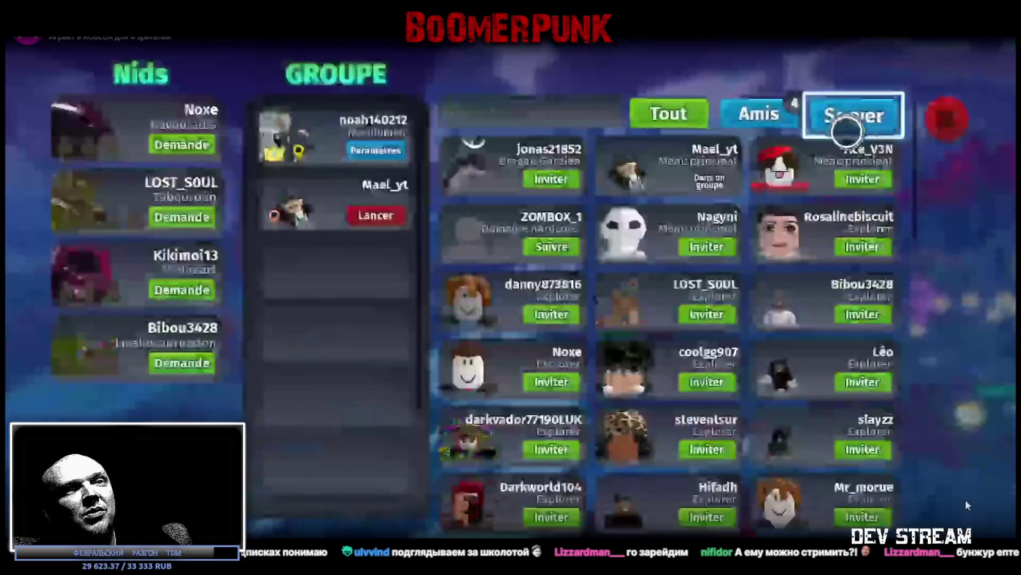
# Leave fullscreen playback of the Roblox stream
pyautogui.press('Escape')
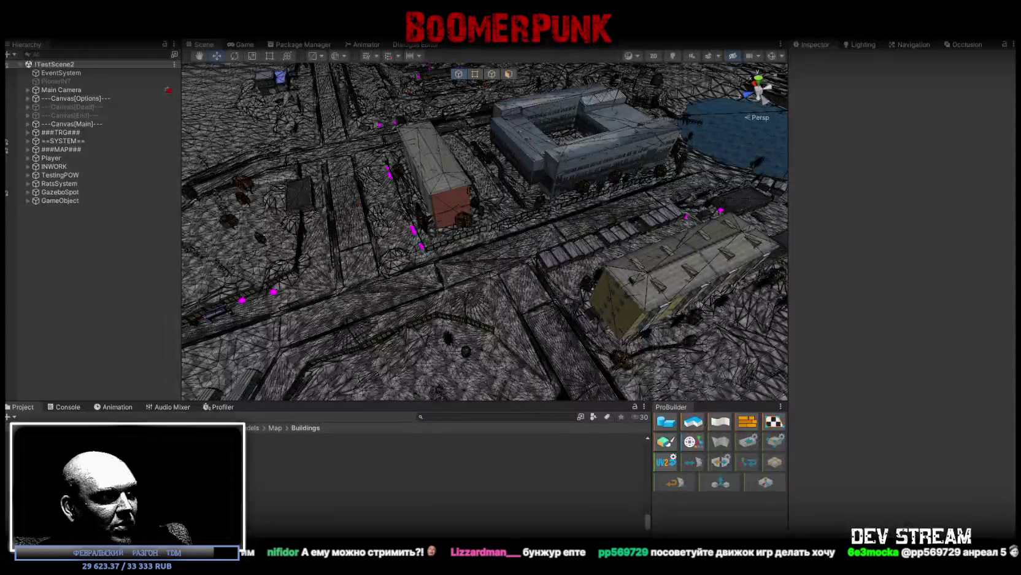
# Bring back the Steam festival page, scroll through its list, and close it
pyautogui.hotkey('alt', 'Tab')
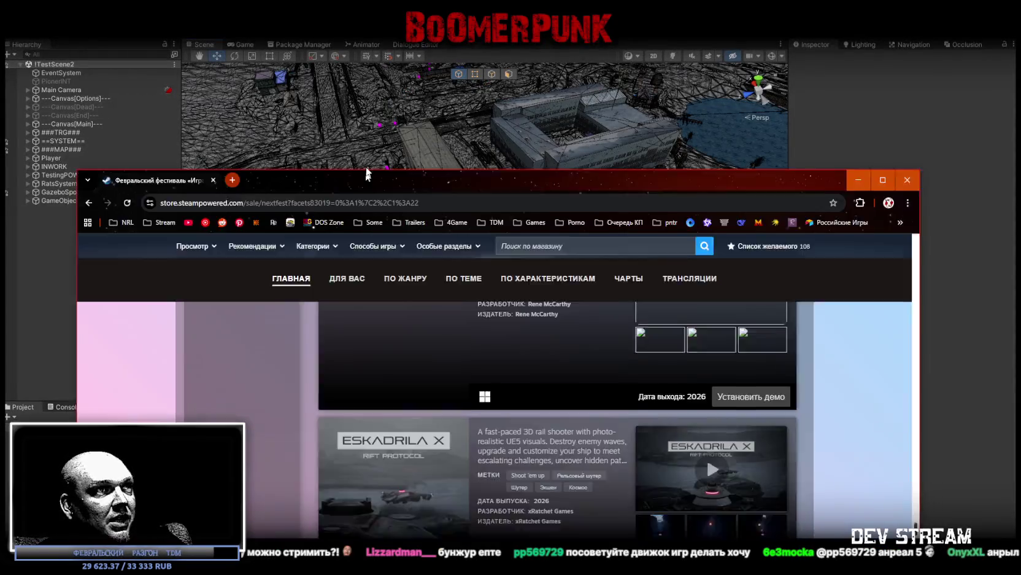
pyautogui.scroll(-5, 586, 295)
pyautogui.scroll(-1, 586, 295)
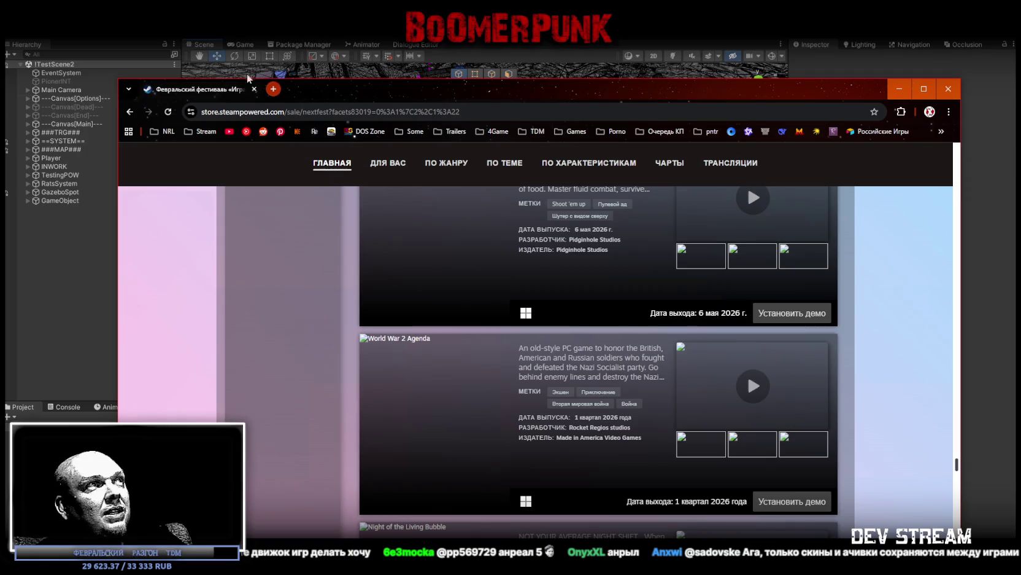
pyautogui.click(256, 90)
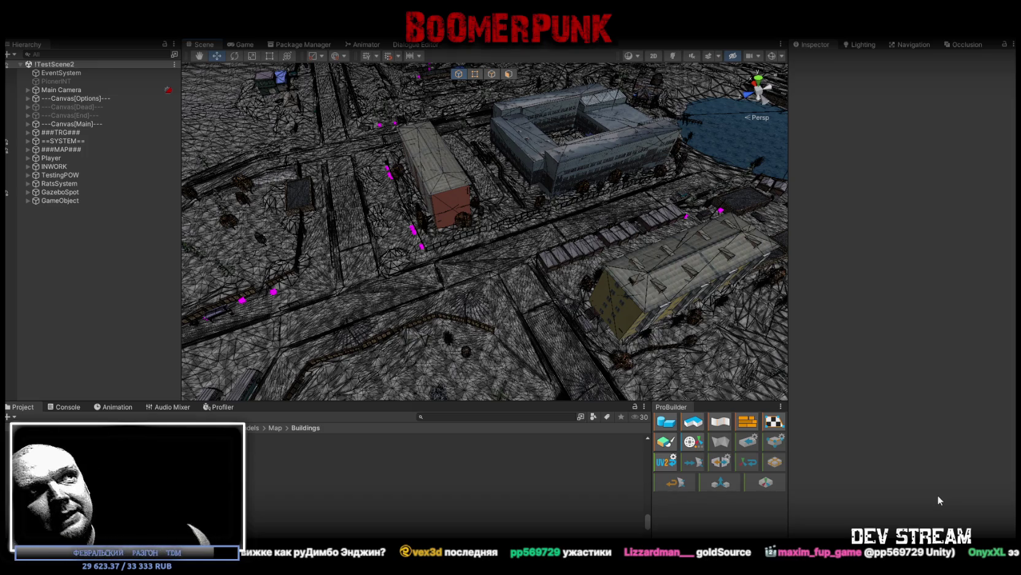
# Orbit the Scene view down to a lower angle on the town
pyautogui.moveTo(447, 201)
pyautogui.mouseDown()
pyautogui.moveTo(689, 139)
pyautogui.moveTo(579, 156)
pyautogui.moveTo(618, 183)
pyautogui.moveTo(607, 178)
pyautogui.moveTo(616, 177)
pyautogui.moveTo(597, 130)
pyautogui.mouseUp()
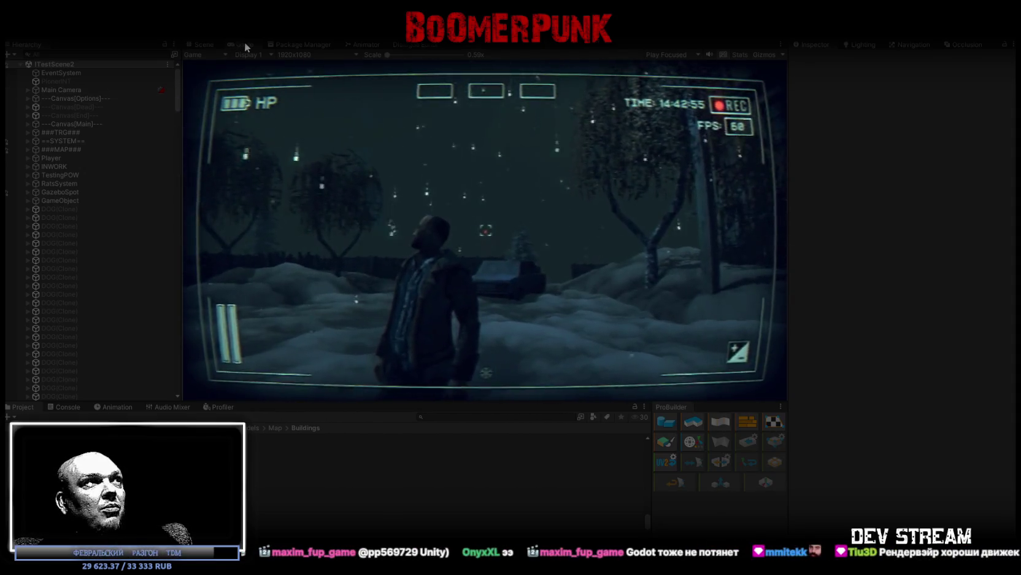
# Maximize the running game, walk through the snow, then bring up and size the portrait photo viewer
pyautogui.doubleClick(244, 43)
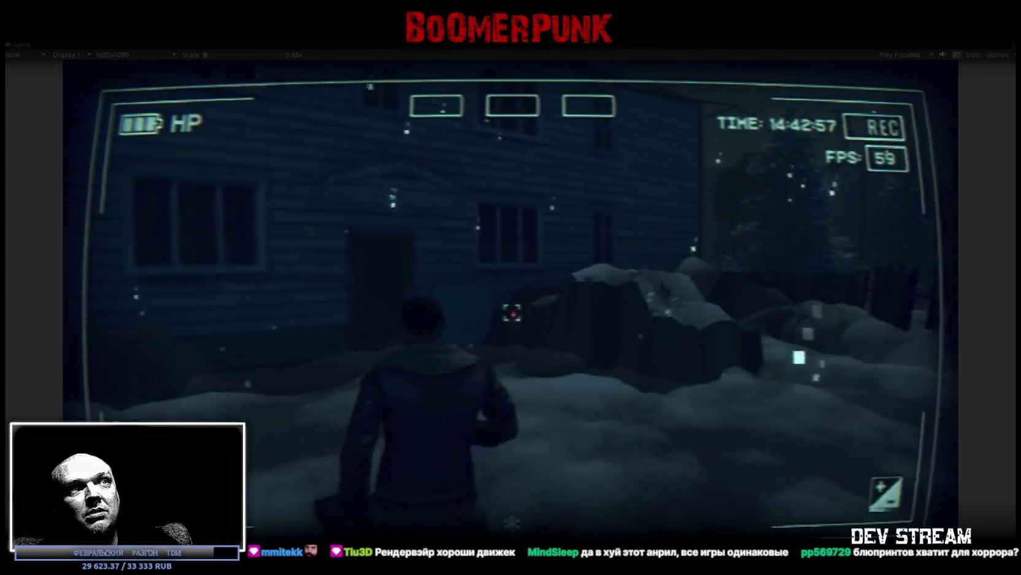
pyautogui.press('w')
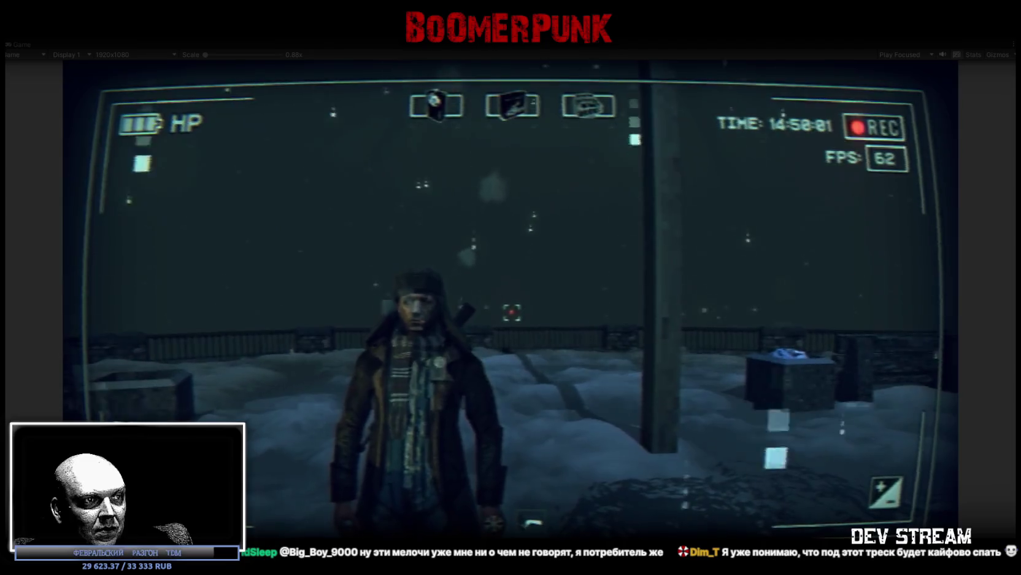
pyautogui.moveTo(461, 454)
pyautogui.mouseDown()
pyautogui.moveTo(639, 116)
pyautogui.moveTo(650, 88)
pyautogui.moveTo(644, 70)
pyautogui.mouseUp()
pyautogui.moveTo(291, 189); pyautogui.dragTo(560, 194)
pyautogui.moveTo(726, 74); pyautogui.dragTo(637, 130)
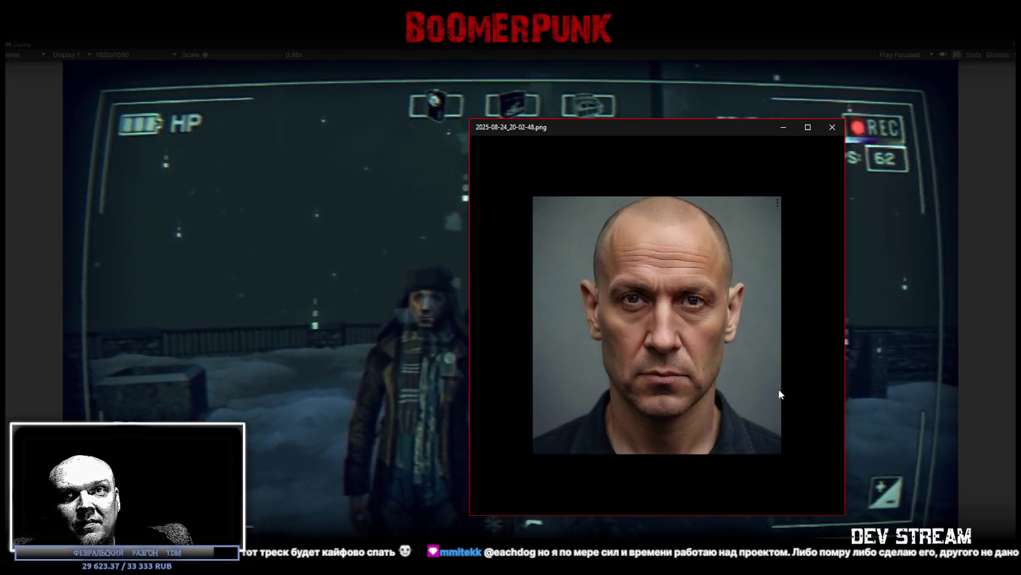
# Narrow the Wikimedia reference photo window and place it beside the generated portrait
pyautogui.moveTo(779, 390)
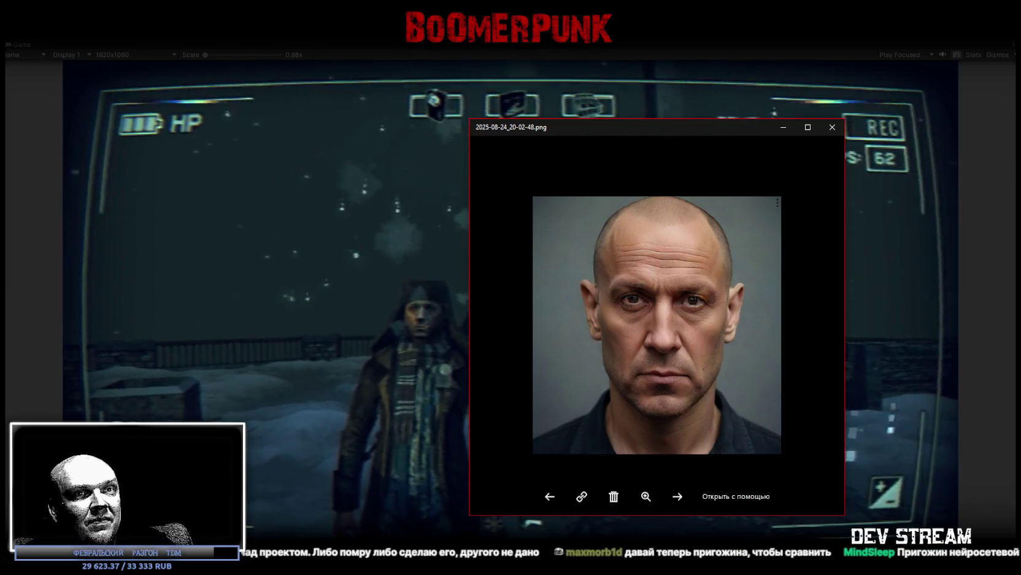
pyautogui.hotkey('alt', 'Tab')
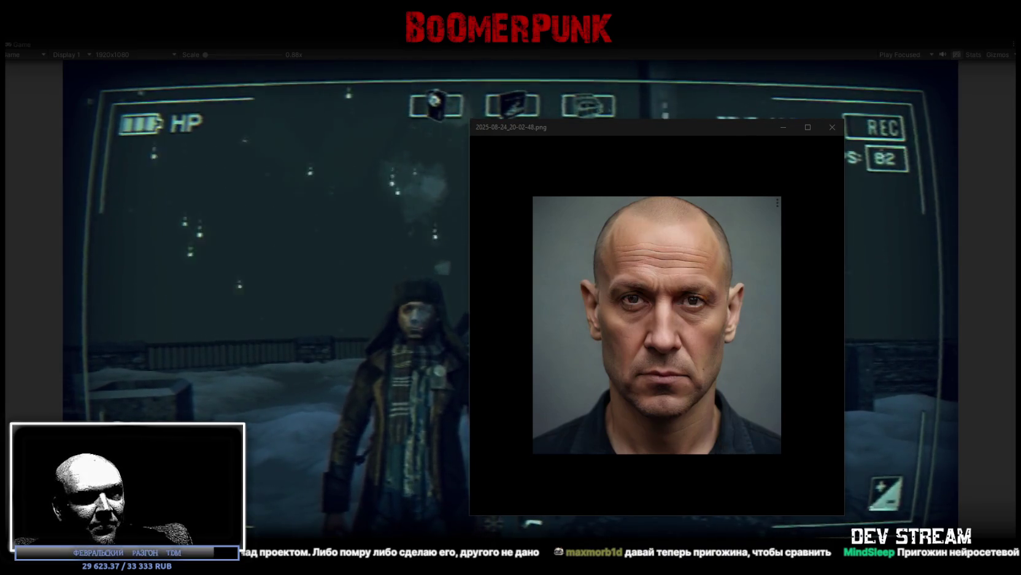
pyautogui.hotkey('alt', 'Tab')
pyautogui.moveTo(767, 318)
pyautogui.mouseDown()
pyautogui.moveTo(433, 318)
pyautogui.moveTo(320, 307)
pyautogui.mouseUp()
pyautogui.moveTo(214, 98)
pyautogui.mouseDown()
pyautogui.moveTo(249, 60)
pyautogui.moveTo(262, 67)
pyautogui.mouseUp()
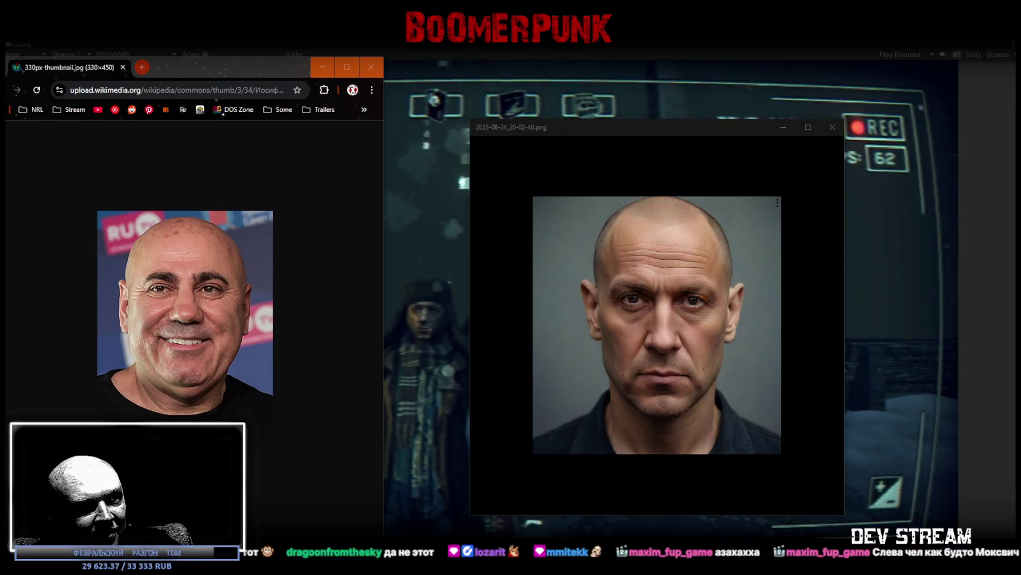
# Close the first reference photo, size the second beside the portrait, then close it too
pyautogui.click(371, 67)
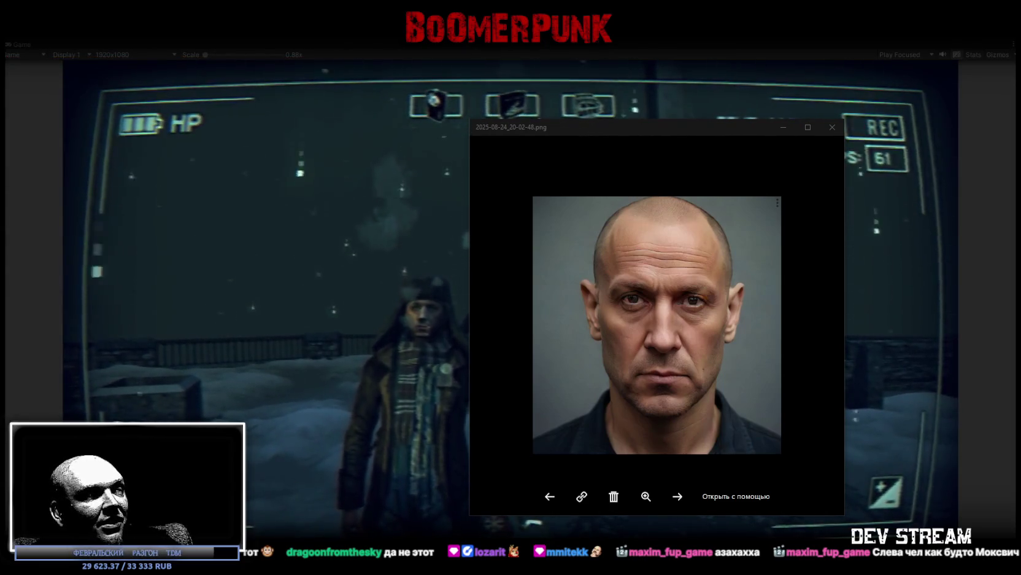
pyautogui.hotkey('alt', 'Tab')
pyautogui.moveTo(485, 182); pyautogui.dragTo(394, 64)
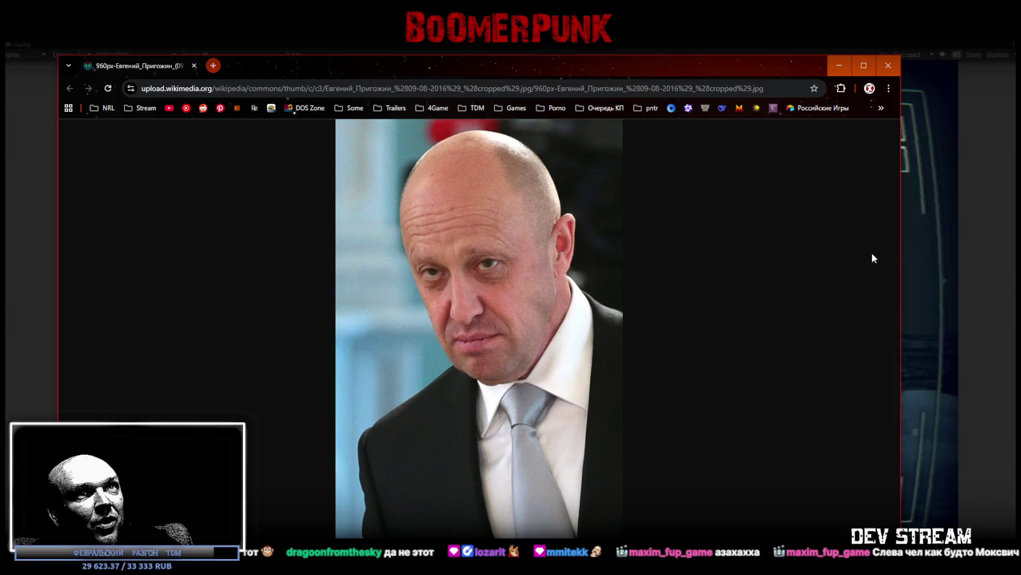
pyautogui.moveTo(900, 260); pyautogui.dragTo(351, 272)
pyautogui.moveTo(614, 369)
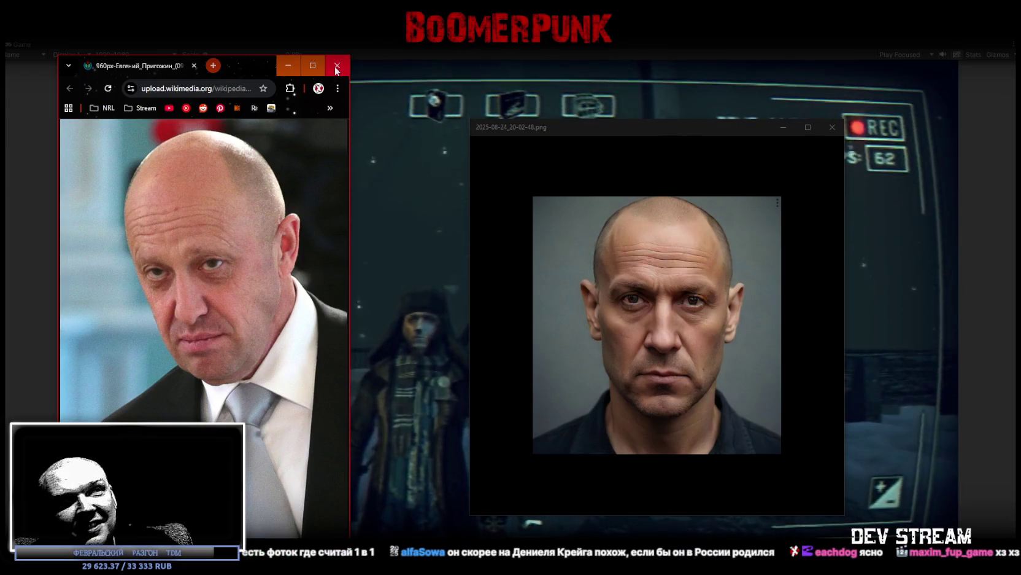
pyautogui.click(336, 68)
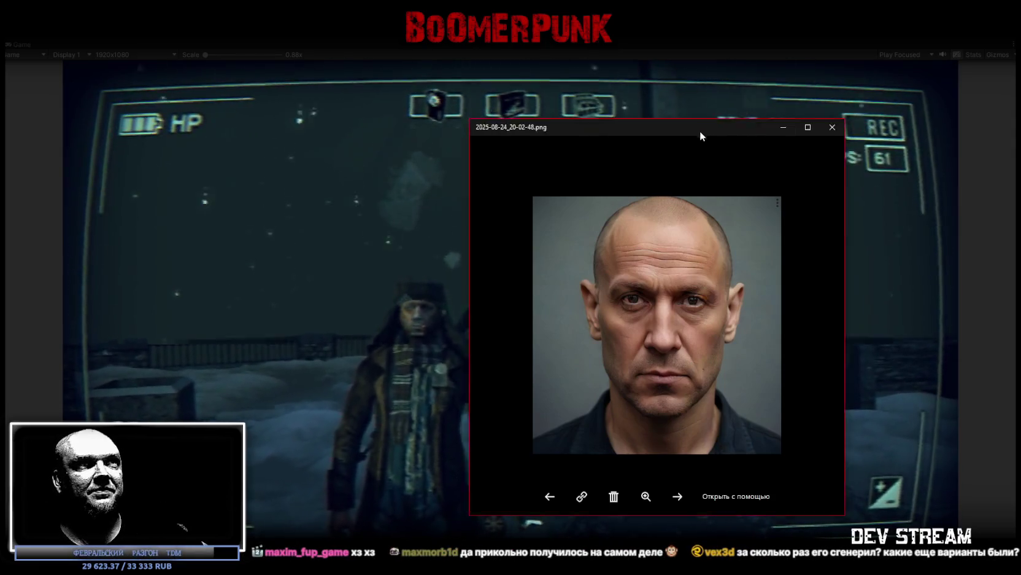
# Close the portrait viewer and restore the full editor layout around the running game
pyautogui.click(832, 127)
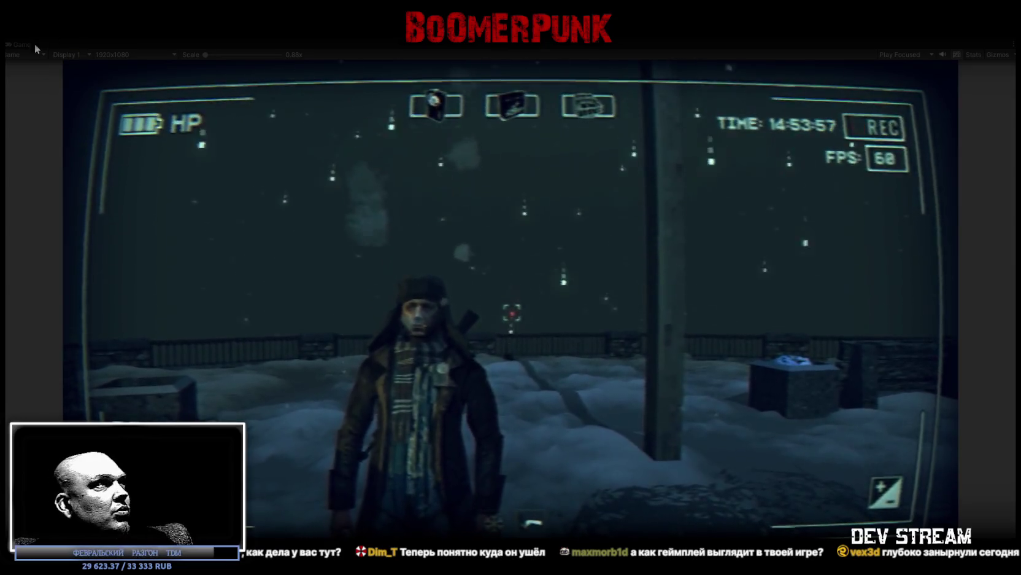
pyautogui.doubleClick(19, 43)
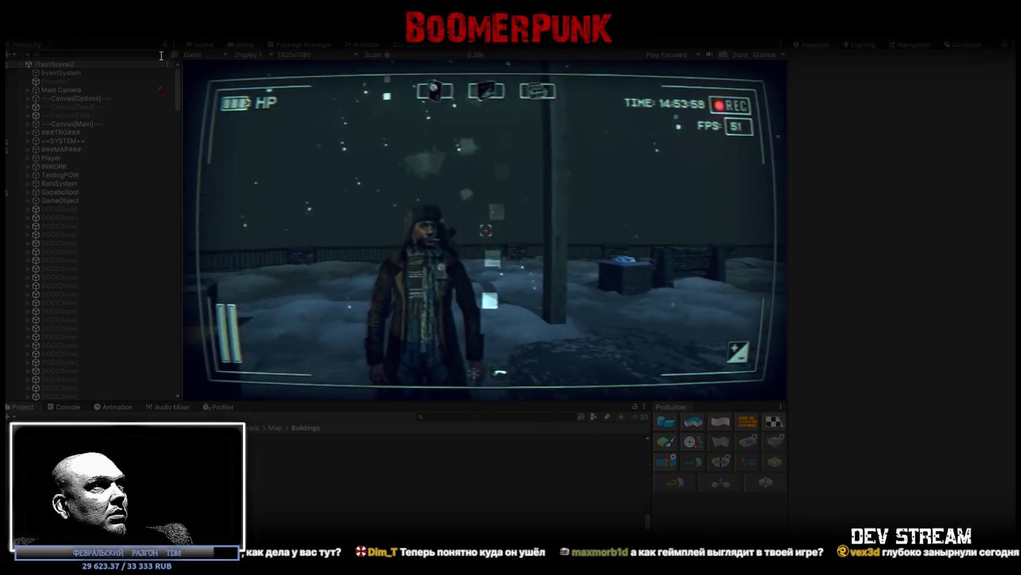
# Move the Player beside the railway tracks (293.8177, 53.0125, -541.7) and re-enlarge the Game view
pyautogui.click(200, 43)
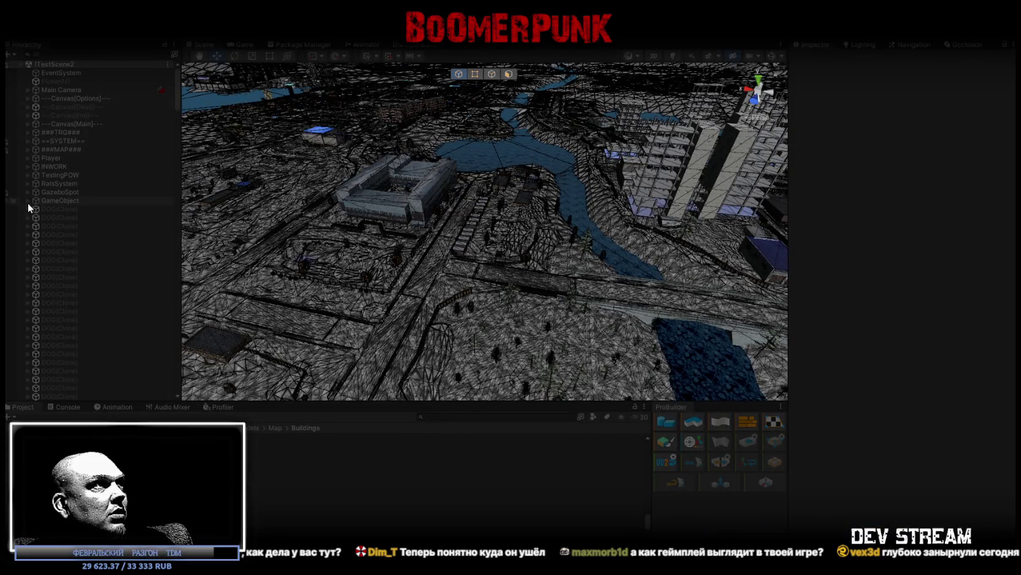
pyautogui.doubleClick(53, 158)
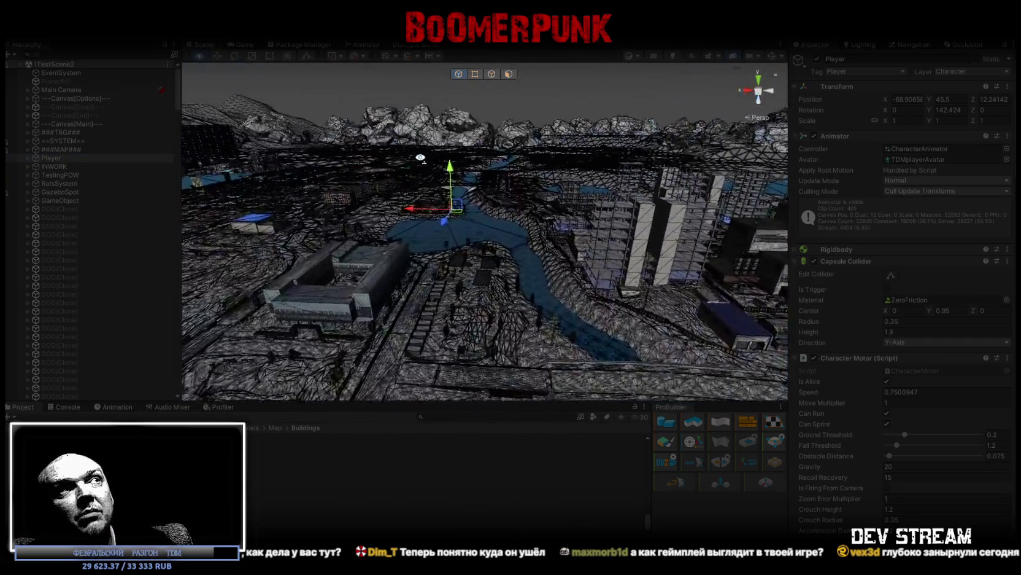
pyautogui.moveTo(407, 141)
pyautogui.mouseDown()
pyautogui.moveTo(394, 125)
pyautogui.moveTo(329, 160)
pyautogui.moveTo(192, 180)
pyautogui.moveTo(46, 221)
pyautogui.moveTo(490, 232)
pyautogui.moveTo(360, 189)
pyautogui.mouseUp()
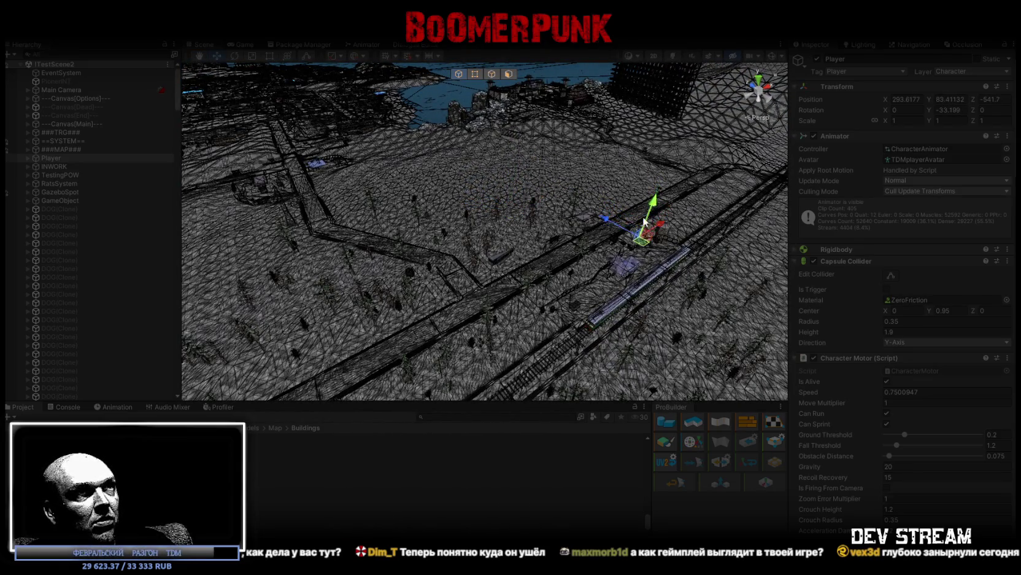
pyautogui.doubleClick(243, 45)
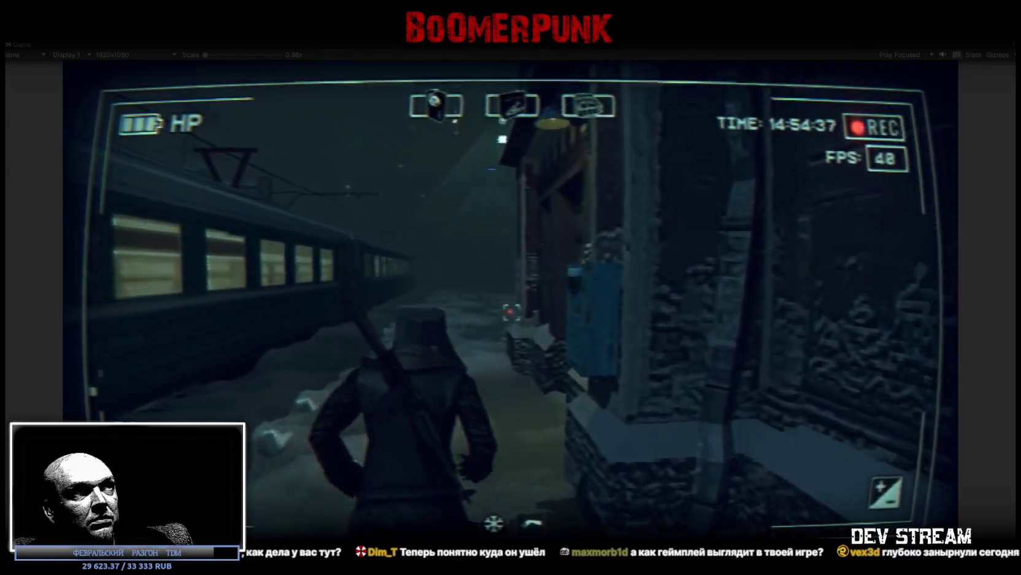
# Open the quest journal and read the case-file and БАНДЕРОЛЬ entries
pyautogui.press('Tab')
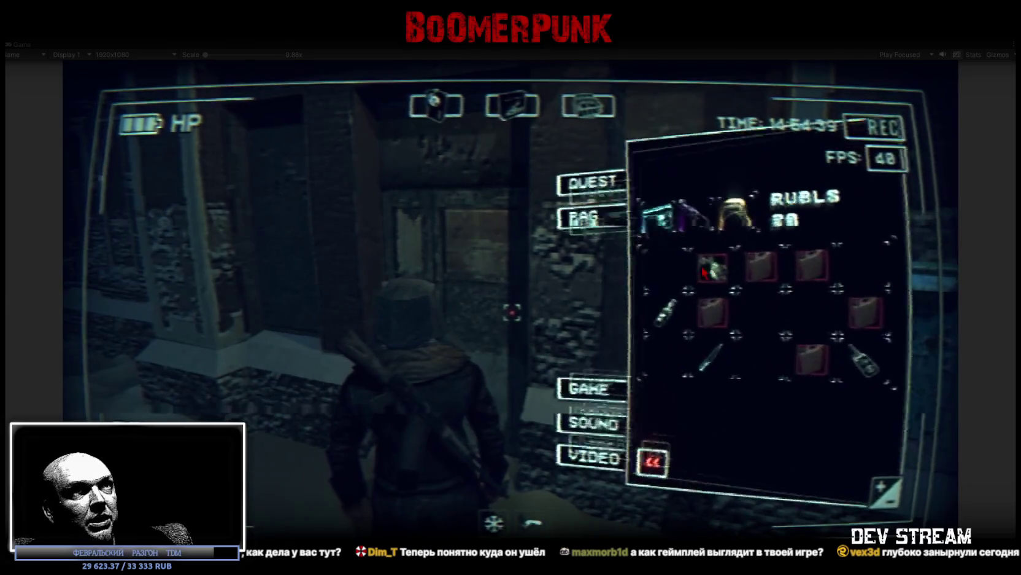
pyautogui.click(589, 148)
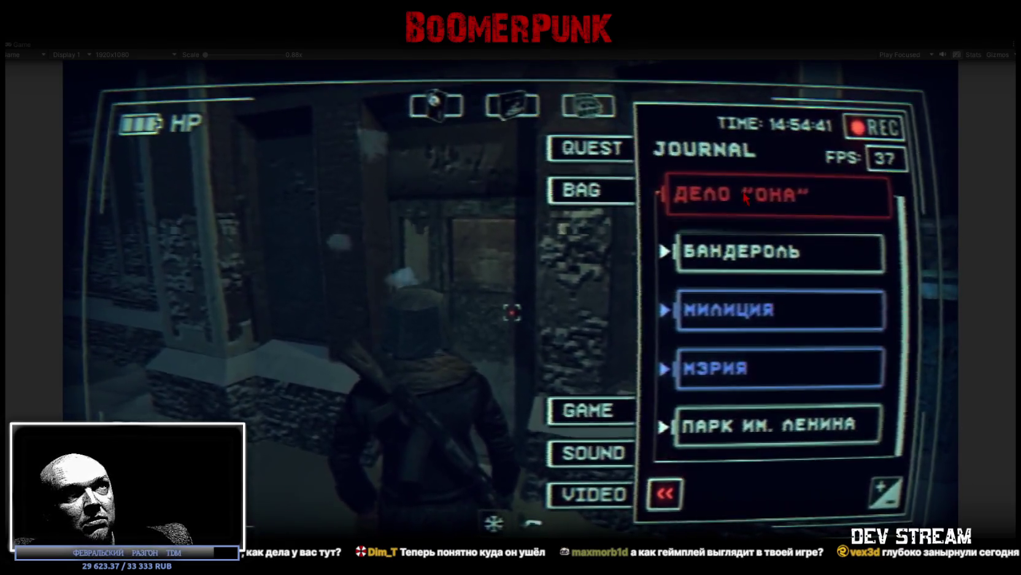
pyautogui.click(761, 195)
pyautogui.click(747, 254)
pyautogui.click(743, 255)
pyautogui.click(736, 293)
# Read the МИЛИЦИЯ, МЭРИЯ and ПАРК ИМ. ЛЕНИНА entries, close the journal, and walk to the doorway
pyautogui.click(736, 301)
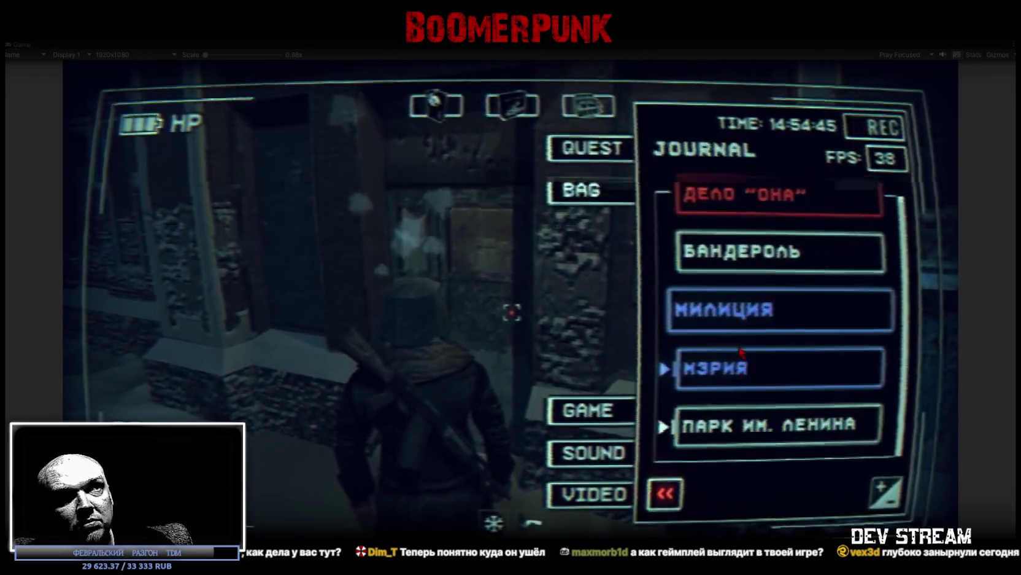
pyautogui.click(735, 367)
pyautogui.click(740, 389)
pyautogui.click(732, 421)
pyautogui.click(731, 419)
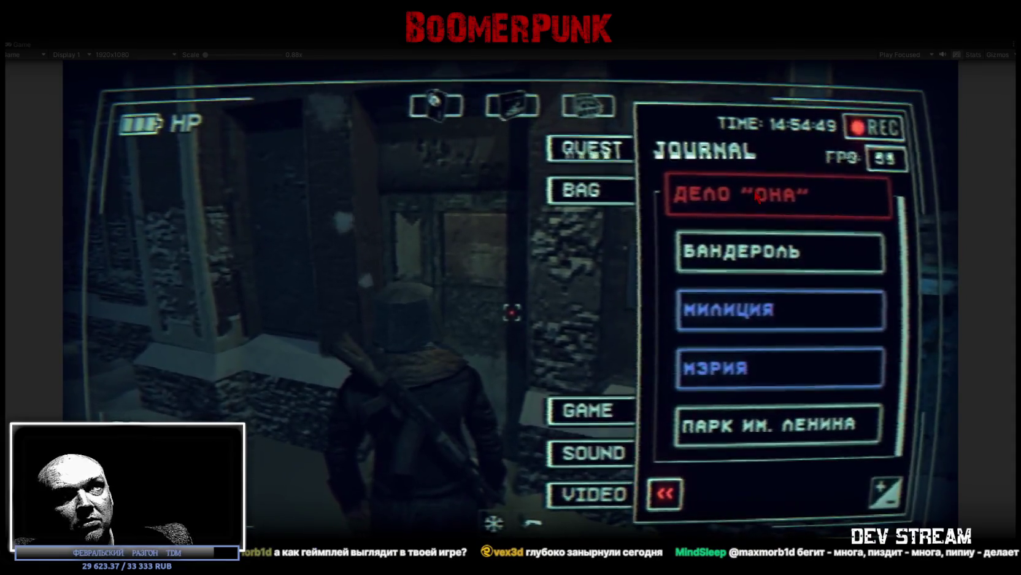
pyautogui.press('Escape')
pyautogui.press('w')
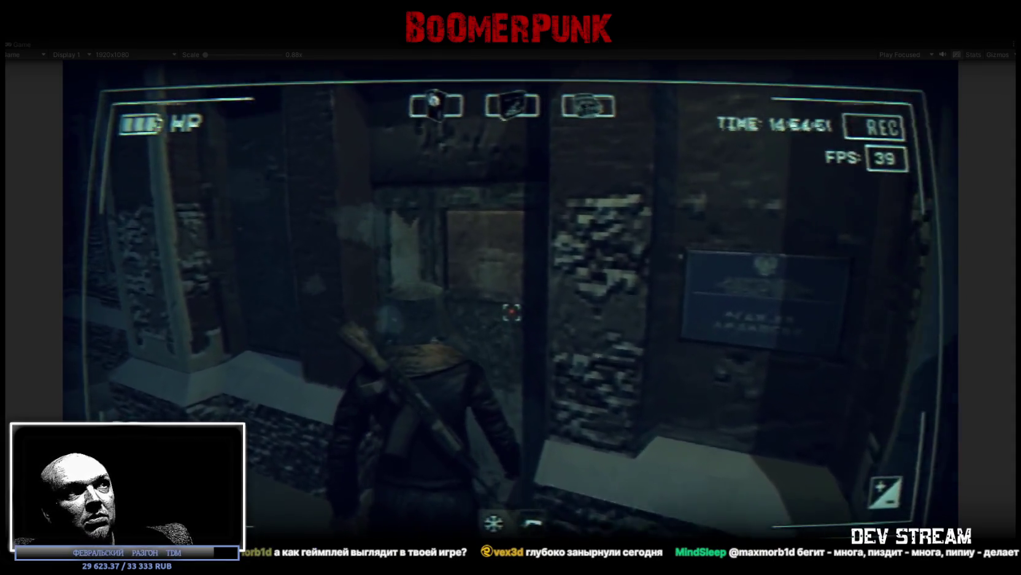
# Enter the dark room and ask the clerk at the grated window about luggage storage
pyautogui.press('w')
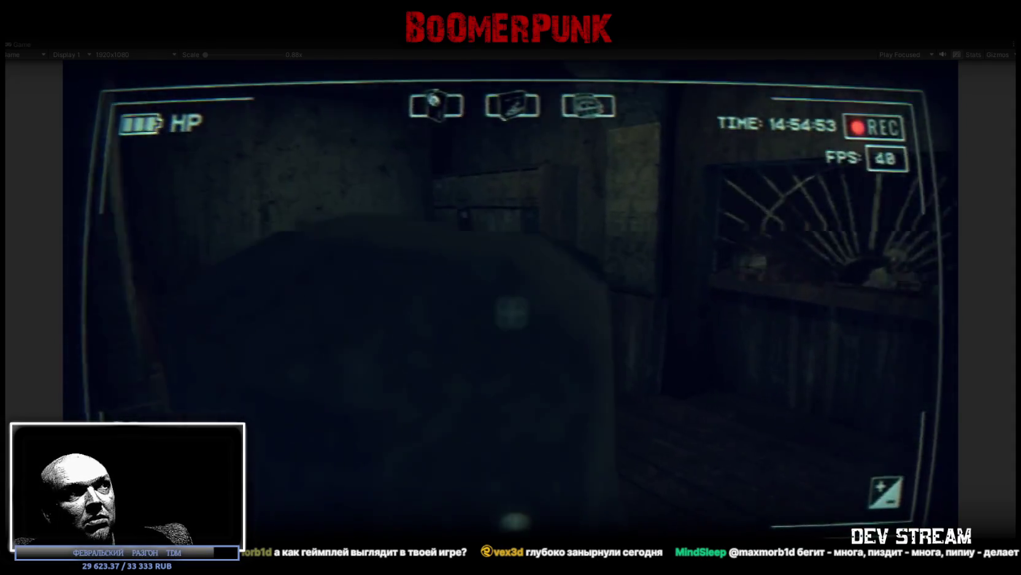
pyautogui.press('w')
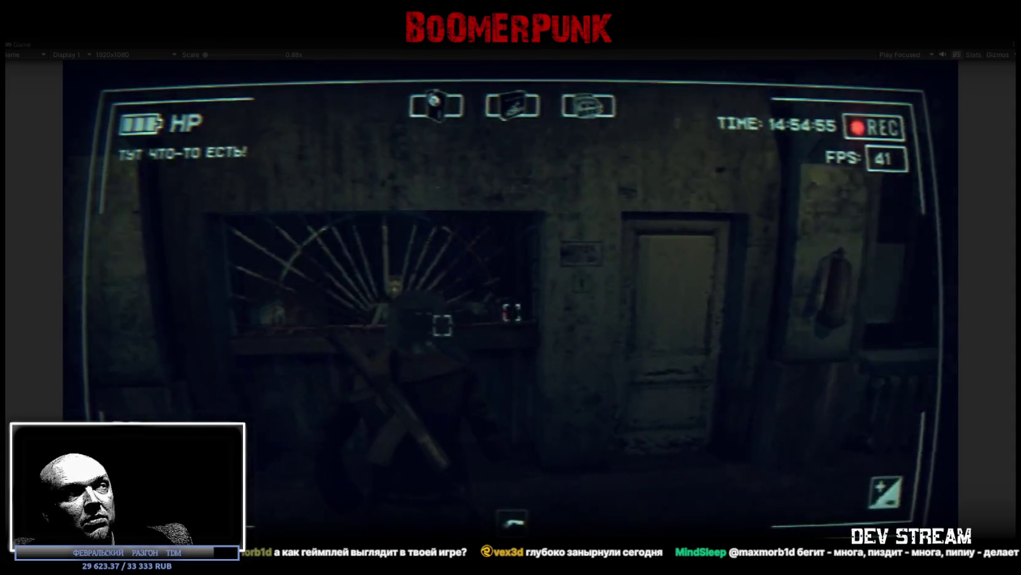
pyautogui.press('f')
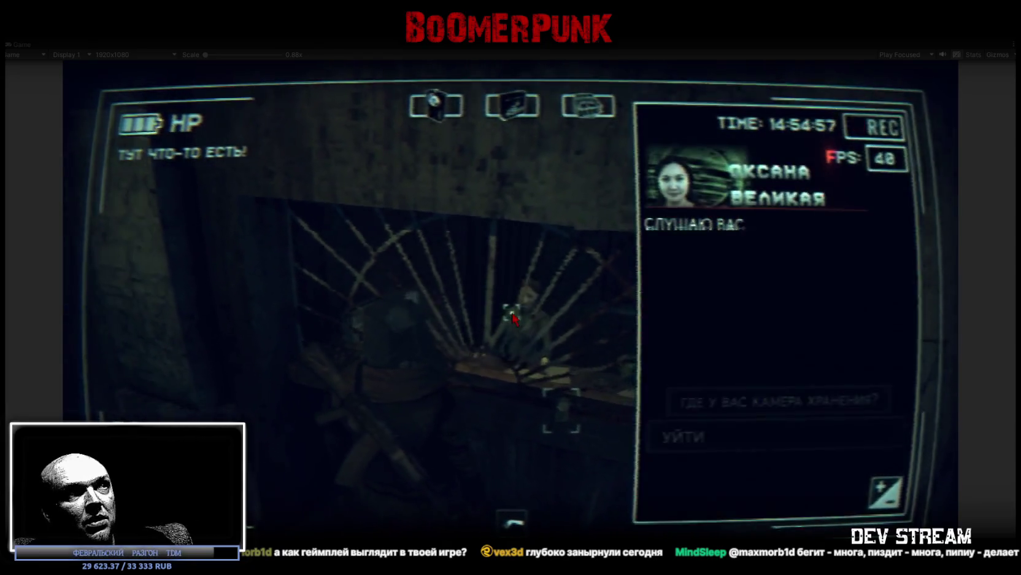
pyautogui.click(736, 403)
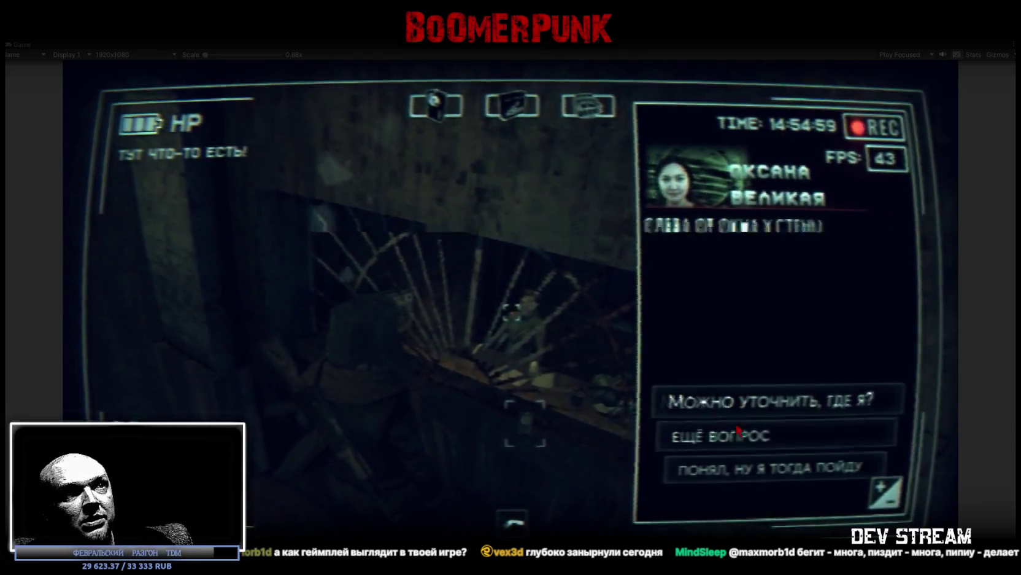
pyautogui.click(792, 467)
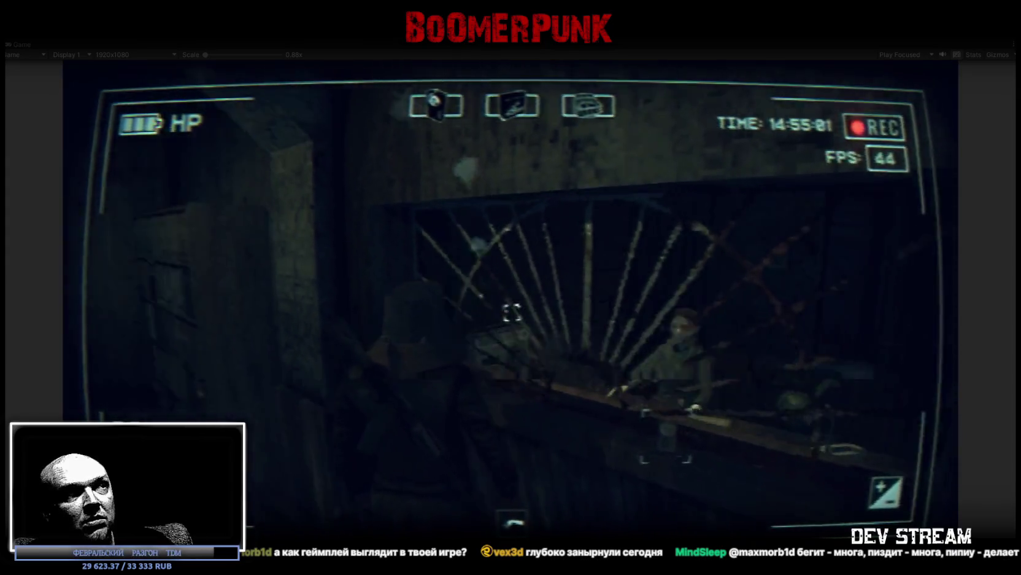
# Walk past the mailboxes, study the wall map up close, and go through the corridor door
pyautogui.press('w')
pyautogui.press('w')
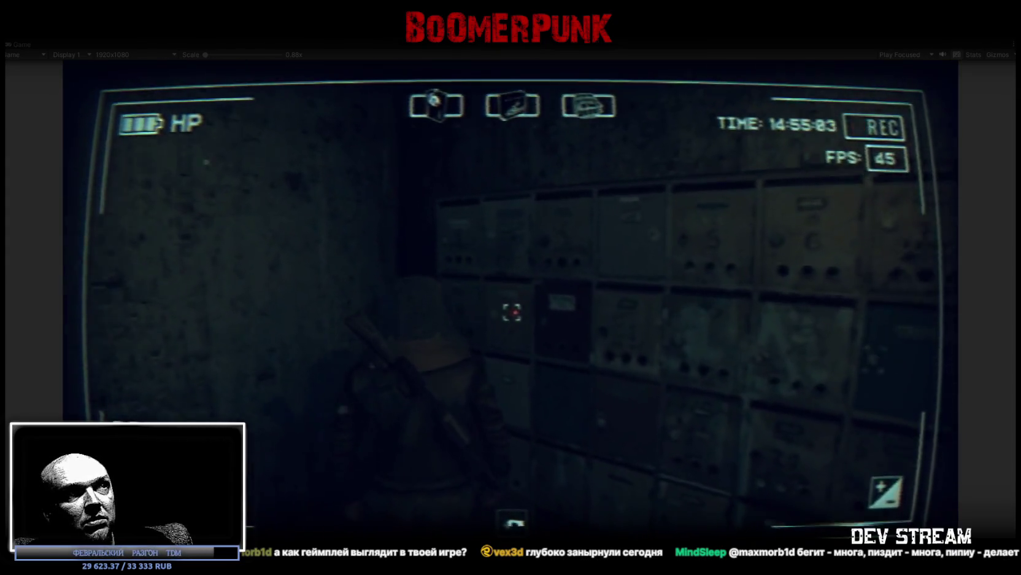
pyautogui.press('w')
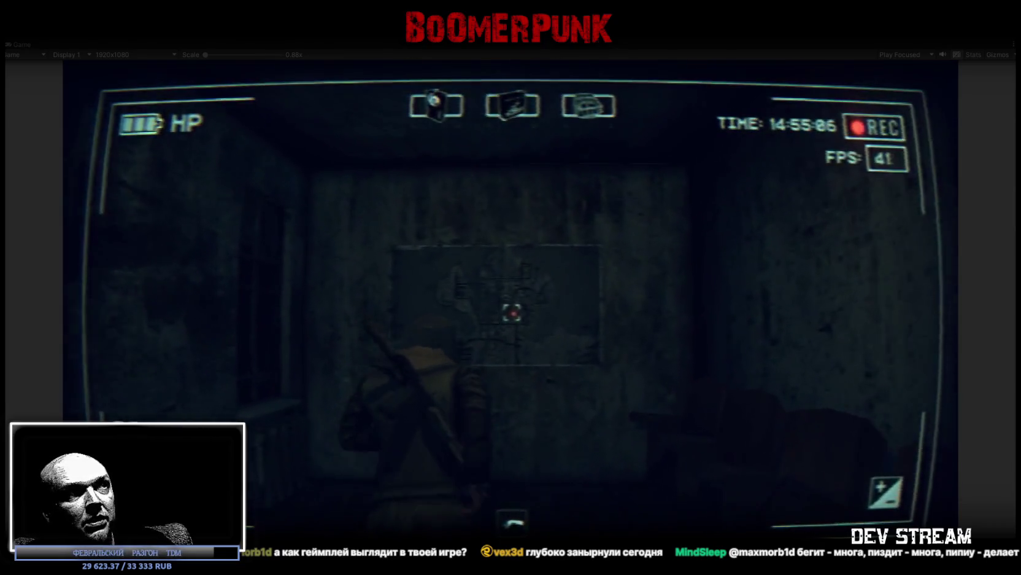
pyautogui.press('f')
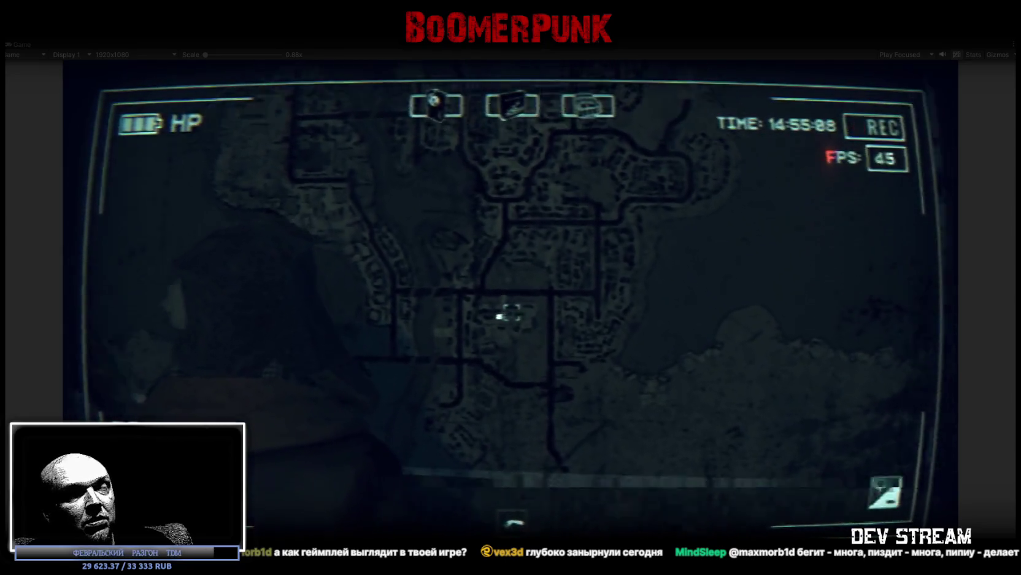
pyautogui.press('f')
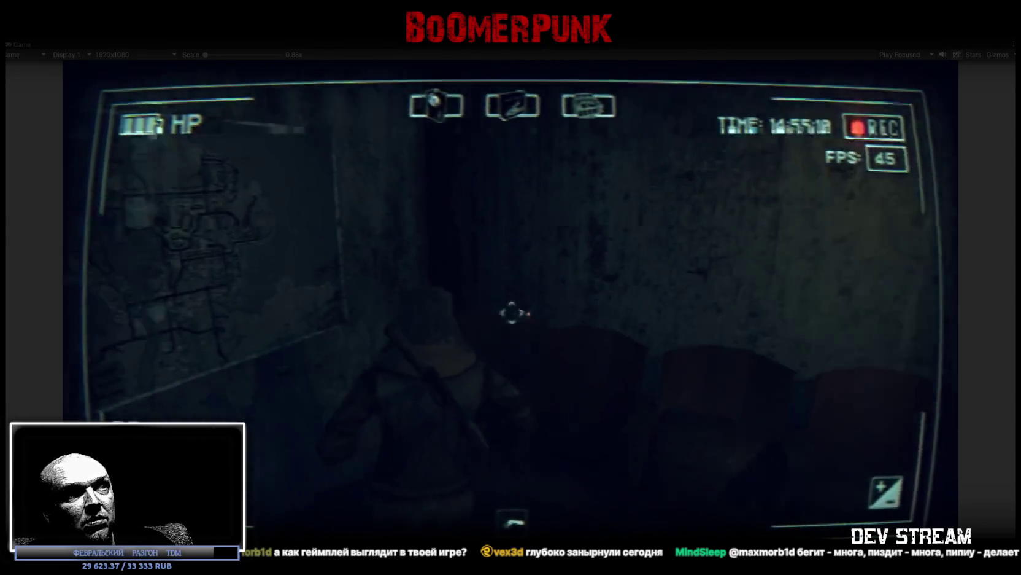
pyautogui.press('w')
pyautogui.press('w')
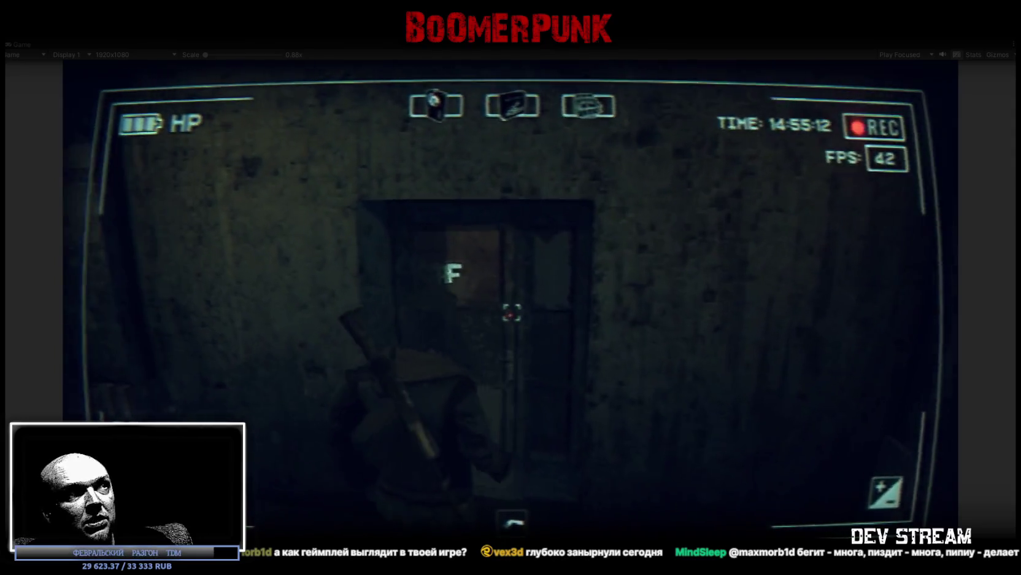
pyautogui.press('f')
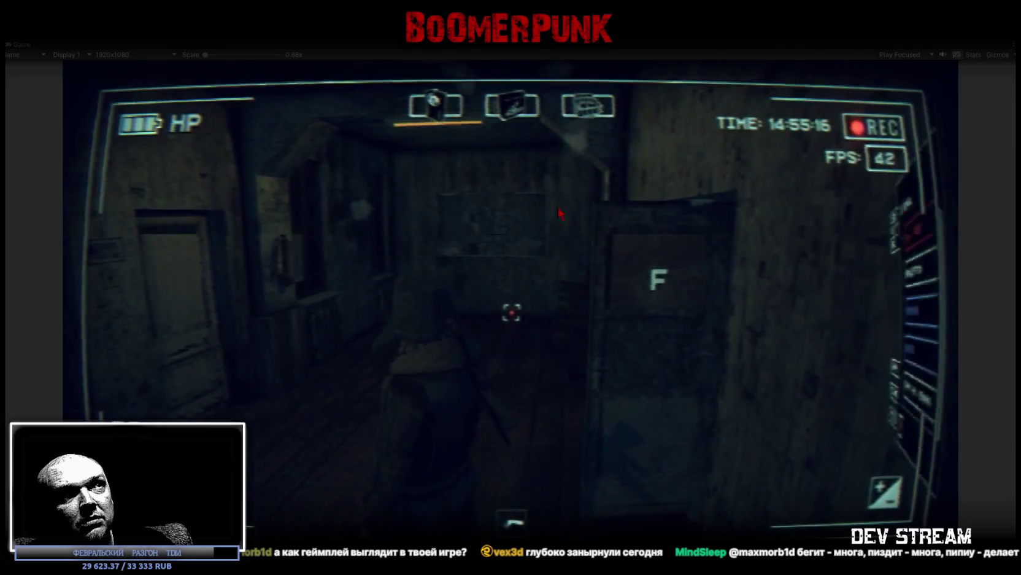
# Read the case file in the journal, then go through the door out into the snow
pyautogui.press('Escape')
pyautogui.click(749, 195)
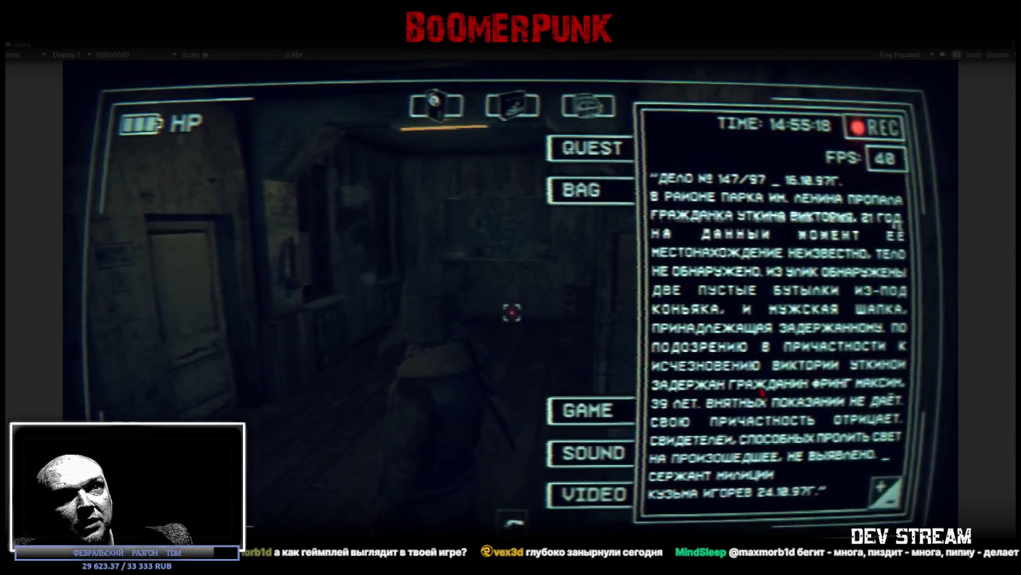
pyautogui.press('Escape')
pyautogui.press('Escape')
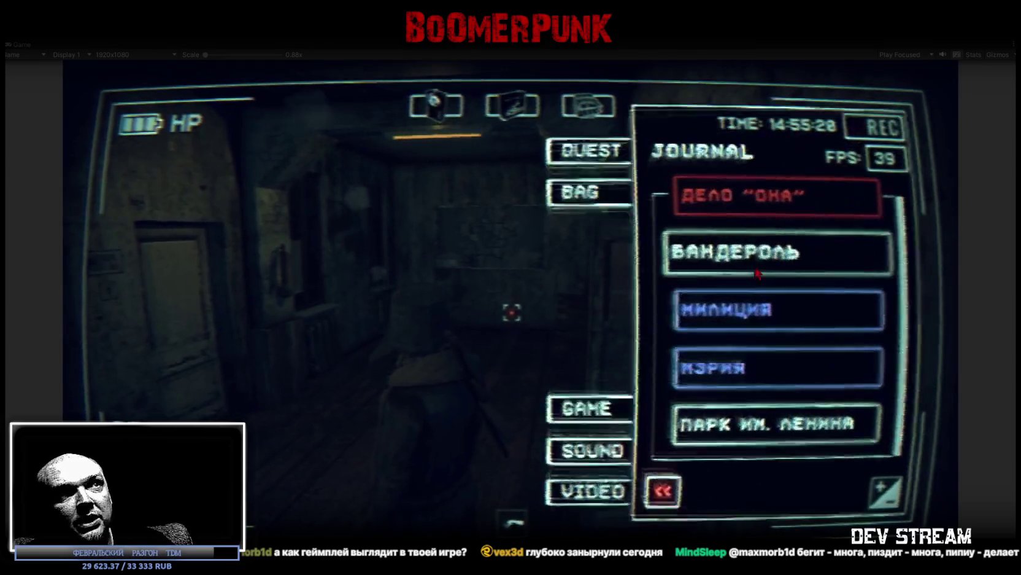
pyautogui.press('Escape')
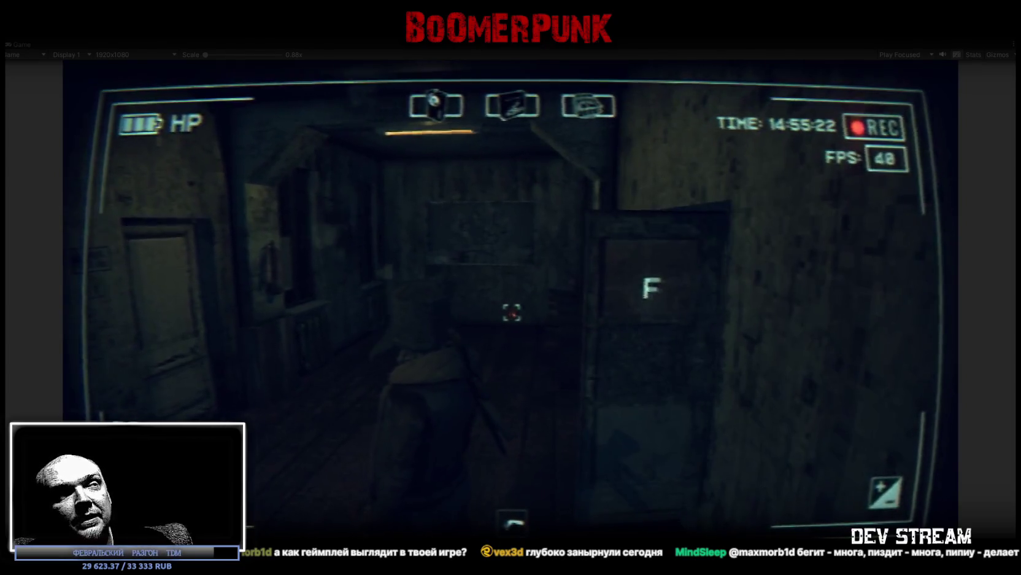
pyautogui.press('f')
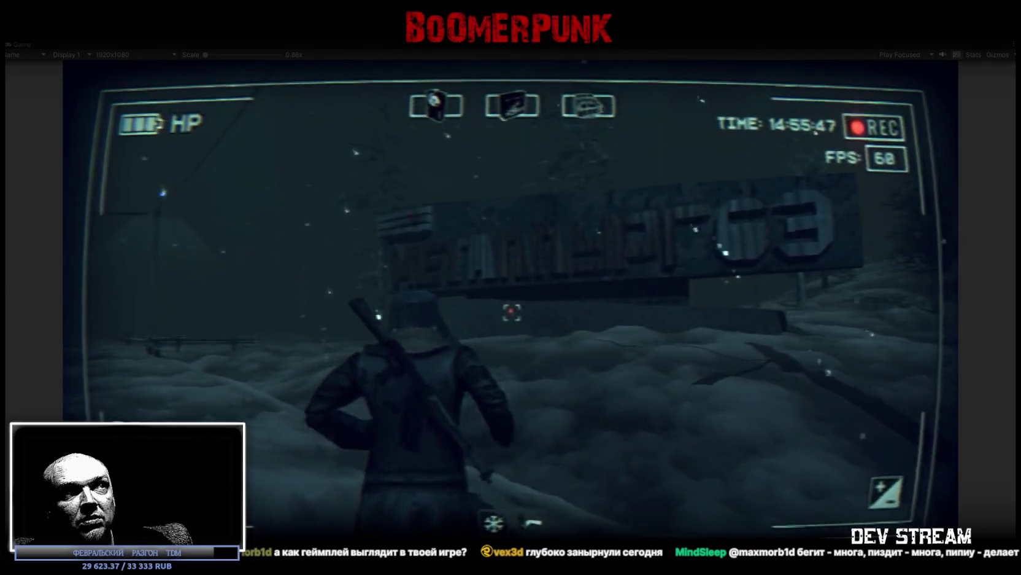
# Read the first case's task description in the journal and return to play
pyautogui.press('Escape')
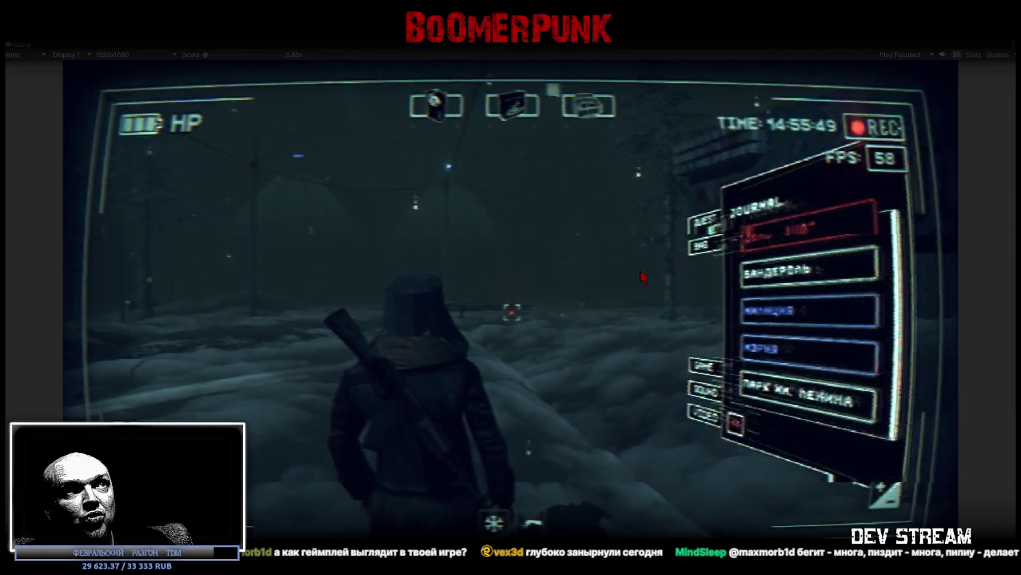
pyautogui.click(775, 191)
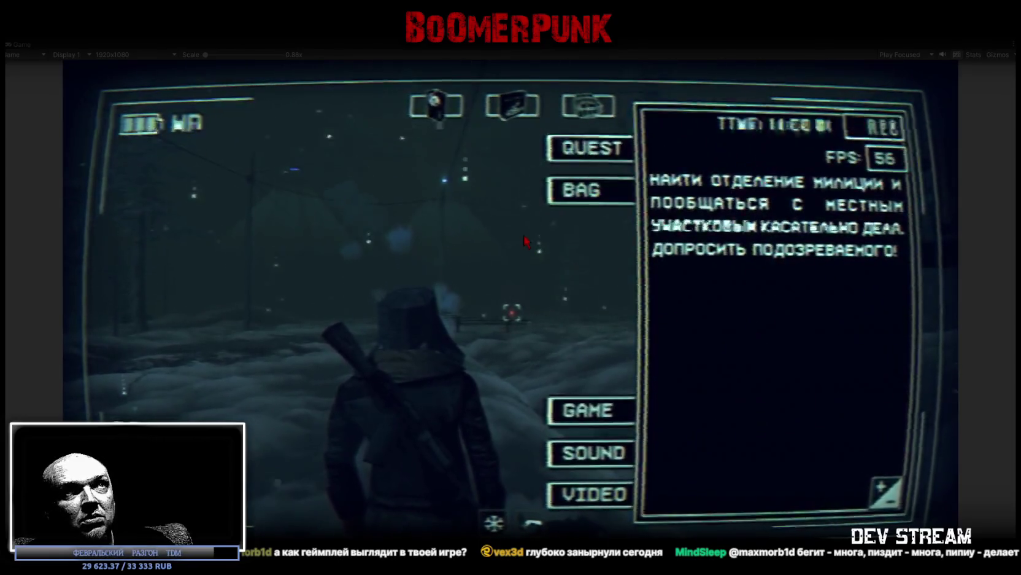
pyautogui.press('Escape')
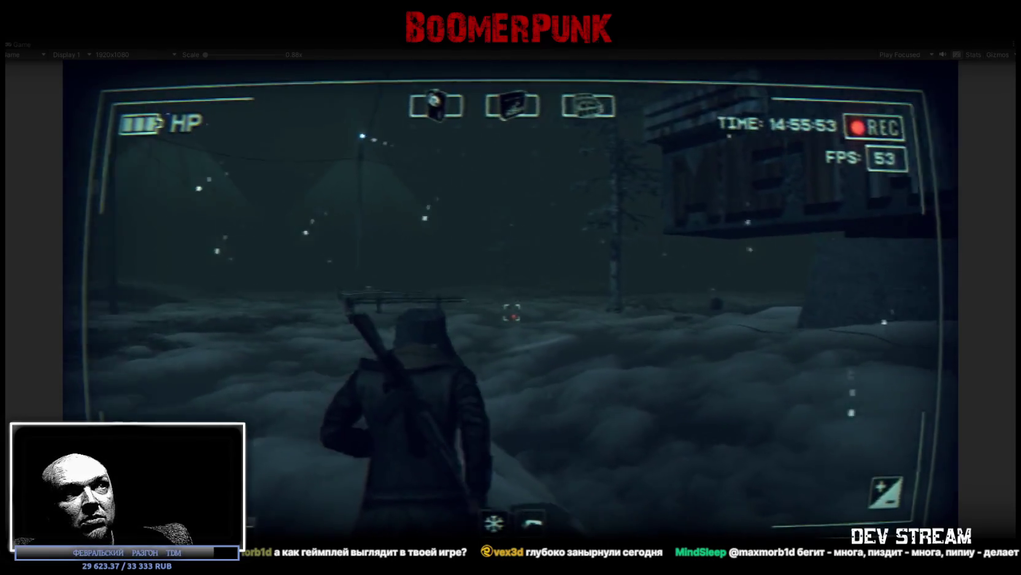
# Run through the snowy pine forest alongside the wooden fence
pyautogui.press('w')
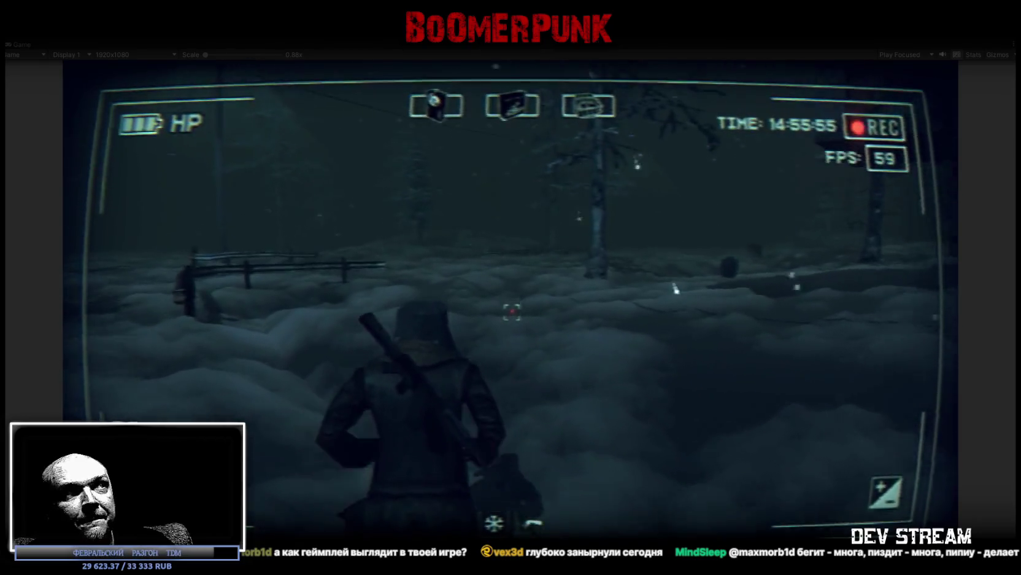
pyautogui.press('w')
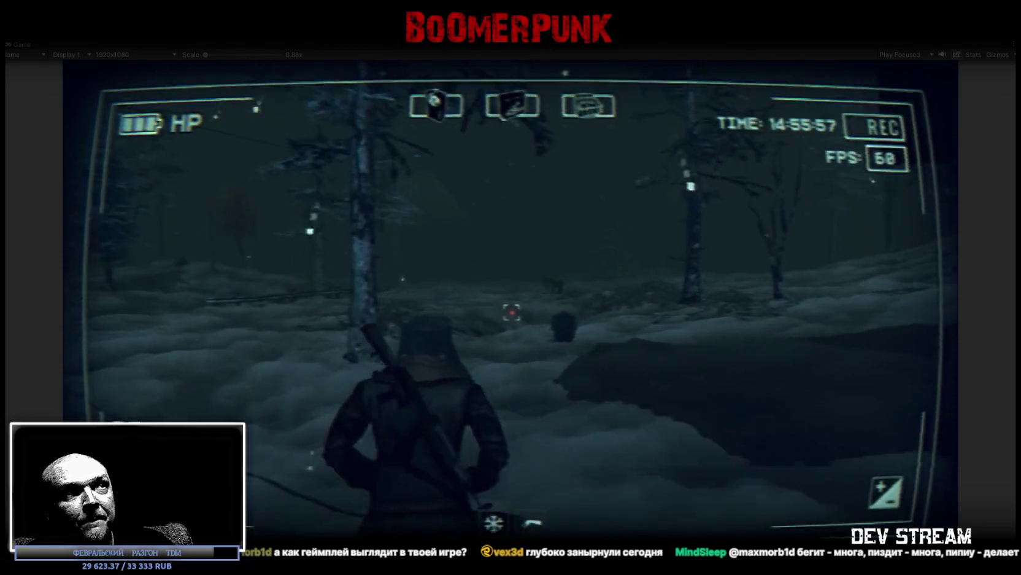
pyautogui.press('w')
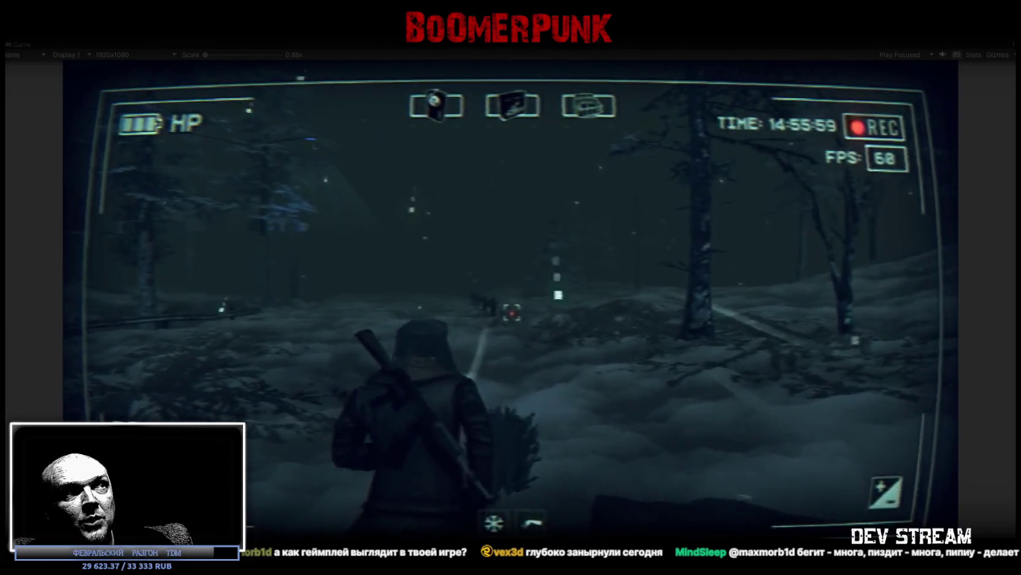
pyautogui.press('w')
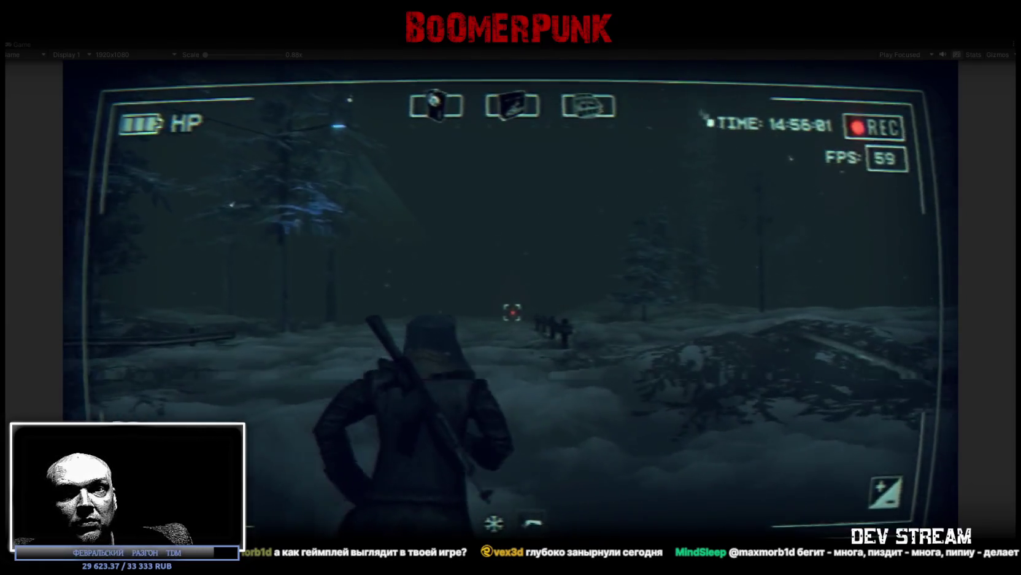
pyautogui.press('w')
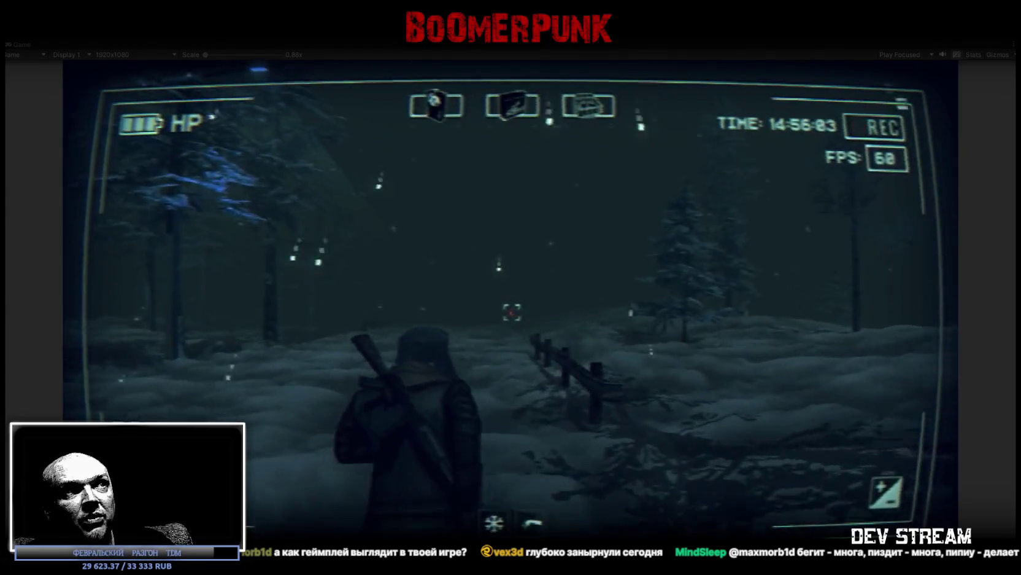
pyautogui.press('w')
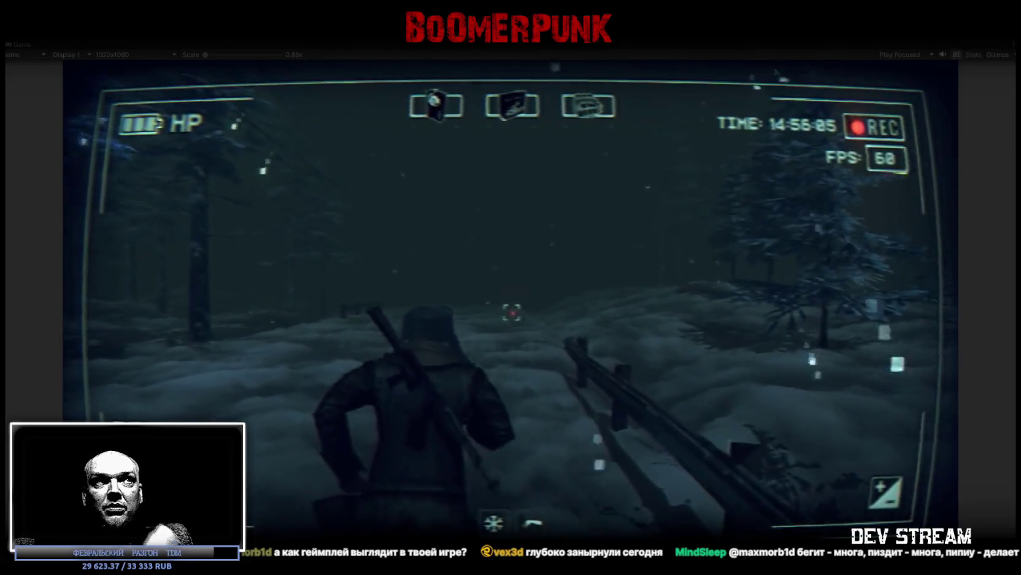
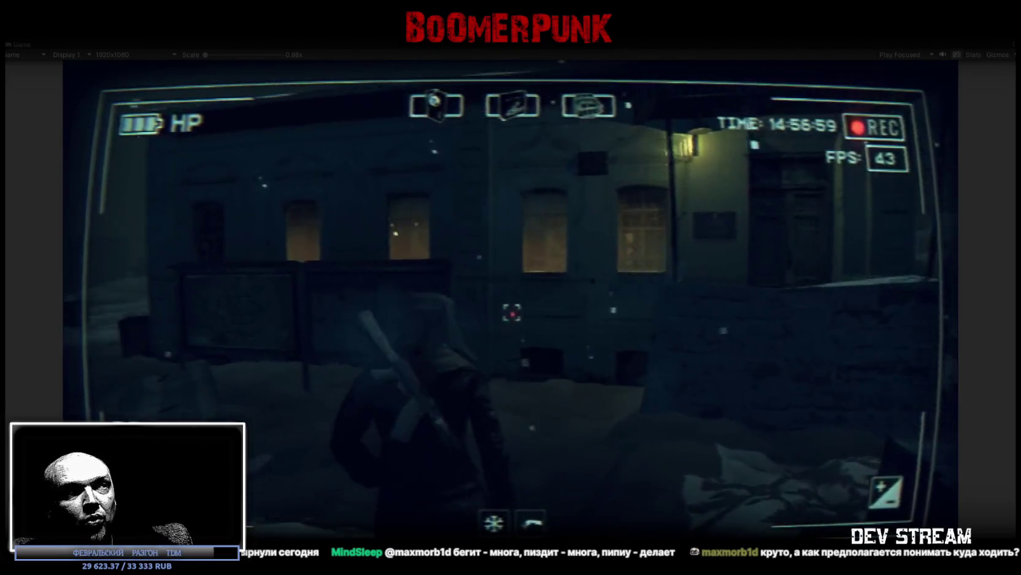
# Walk the character along the snowy building to the large wooden door and go inside
pyautogui.press('w')
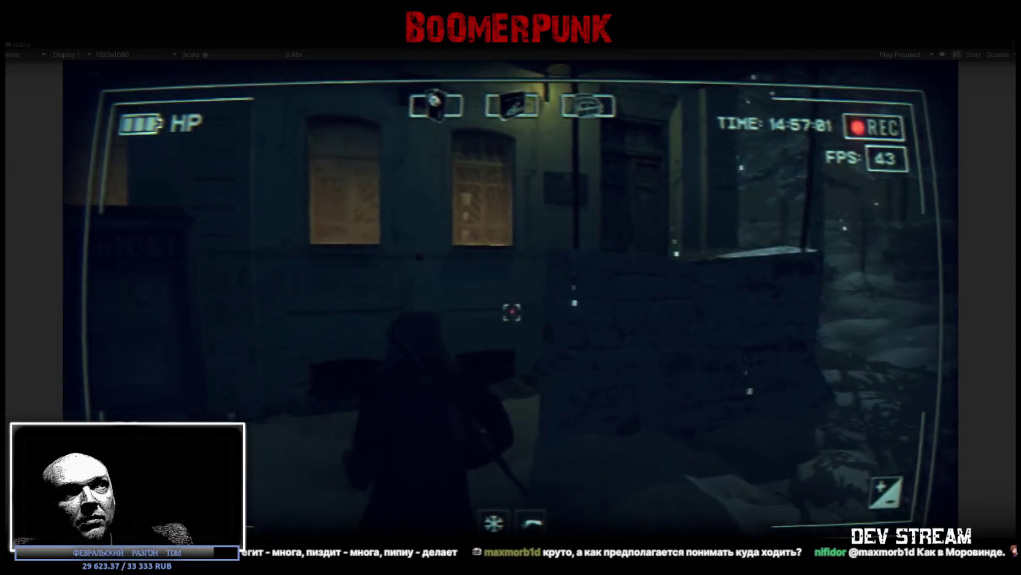
pyautogui.press('w')
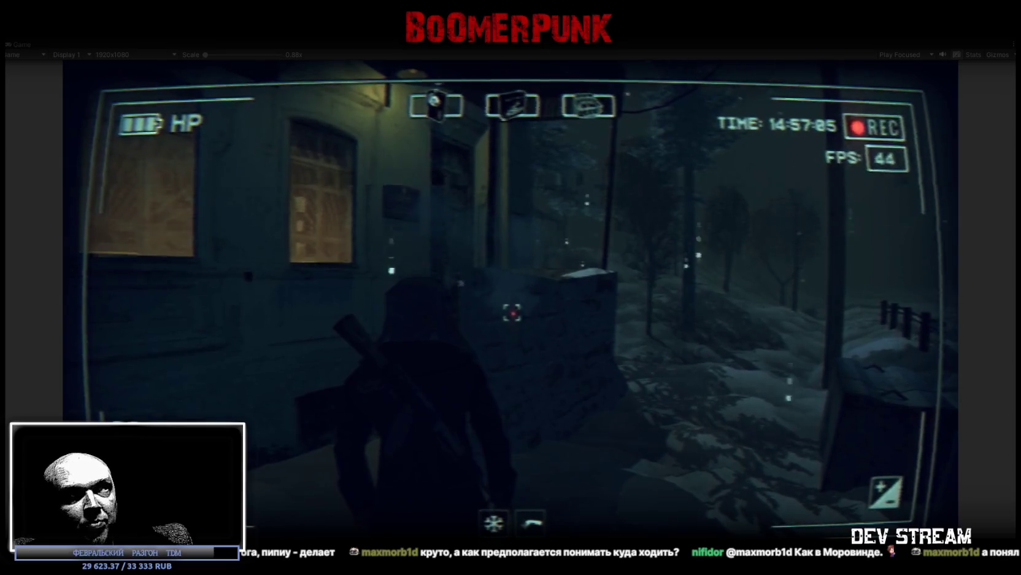
pyautogui.press('w')
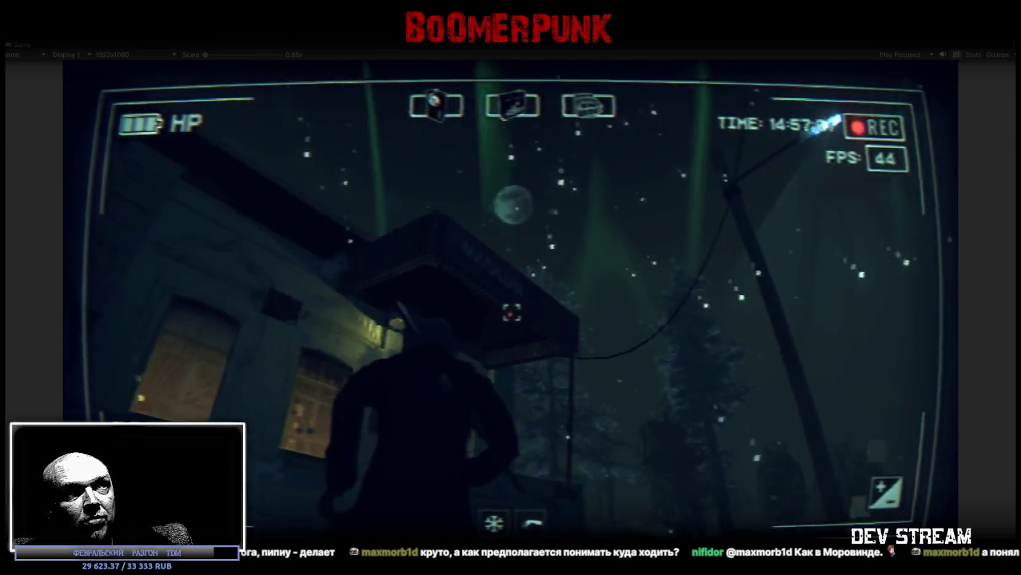
pyautogui.press('w')
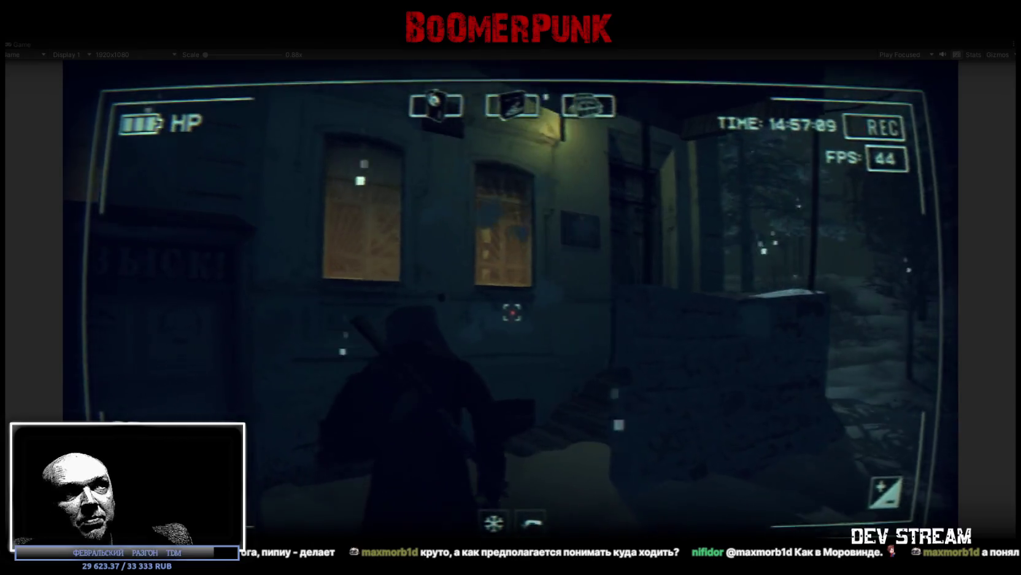
pyautogui.press('w')
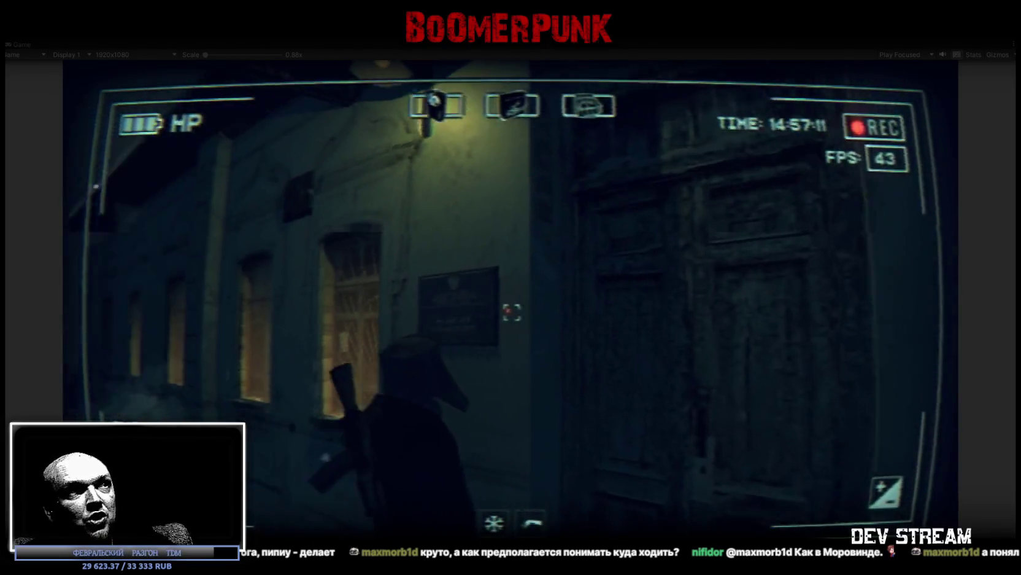
pyautogui.press('w')
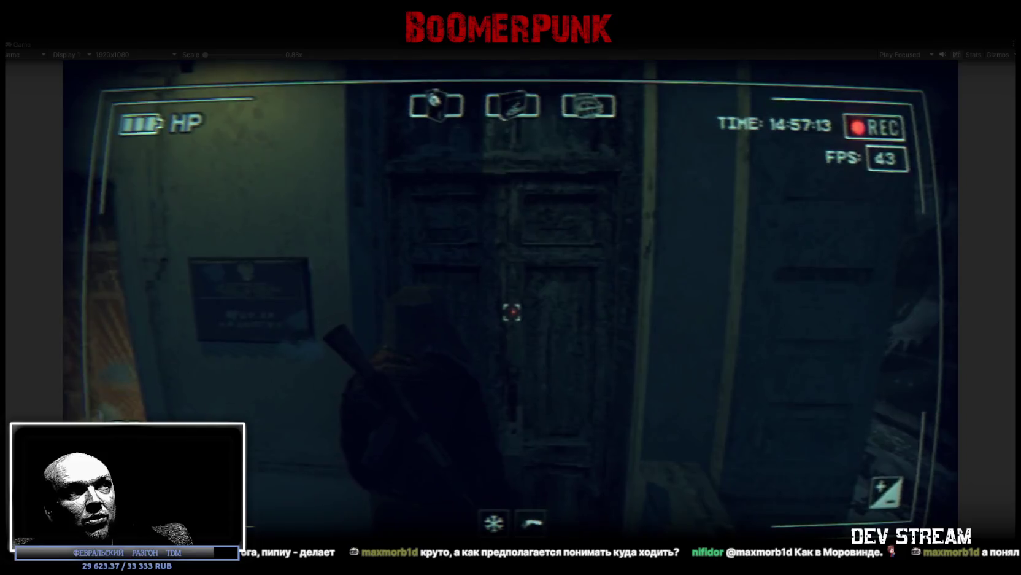
pyautogui.press('f')
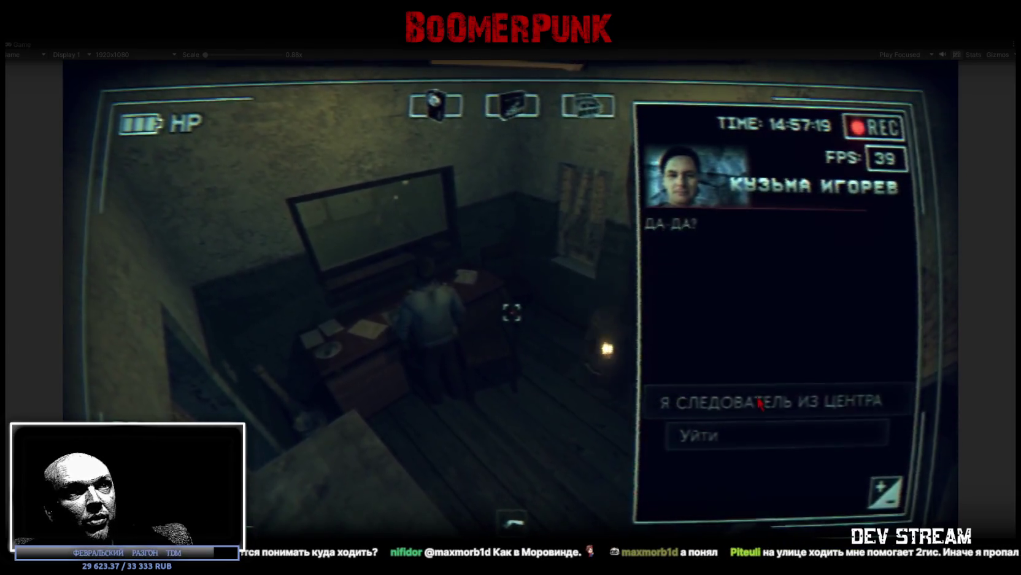
# Question the officer about his service and the missing girl, then choose to leave
pyautogui.click(760, 403)
pyautogui.click(746, 406)
pyautogui.click(742, 411)
pyautogui.click(737, 413)
pyautogui.click(731, 408)
pyautogui.click(722, 408)
pyautogui.click(722, 414)
pyautogui.click(722, 407)
pyautogui.click(720, 408)
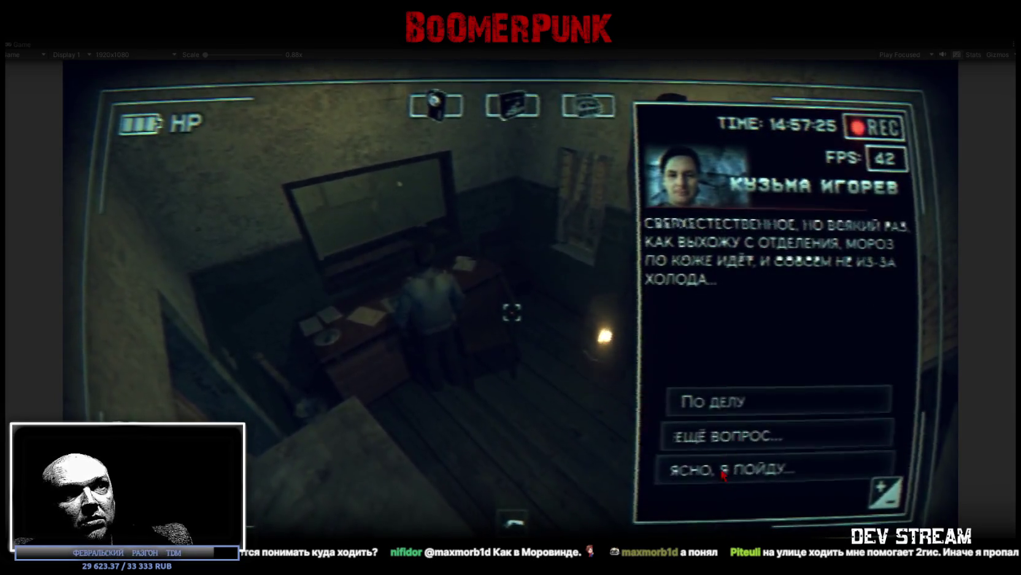
pyautogui.click(723, 472)
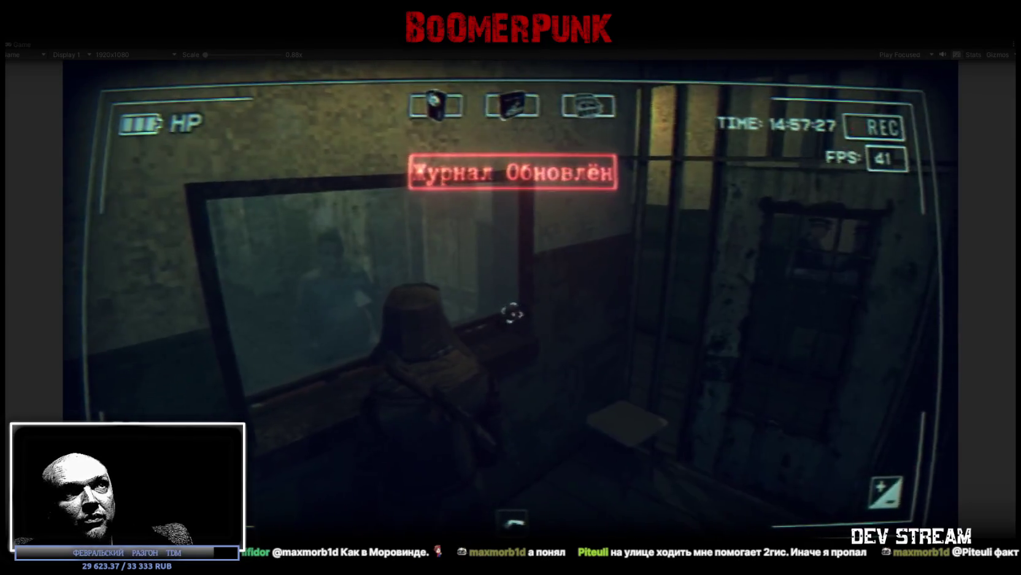
# Walk past the bars into the TV room and shoot the man there
pyautogui.press('w')
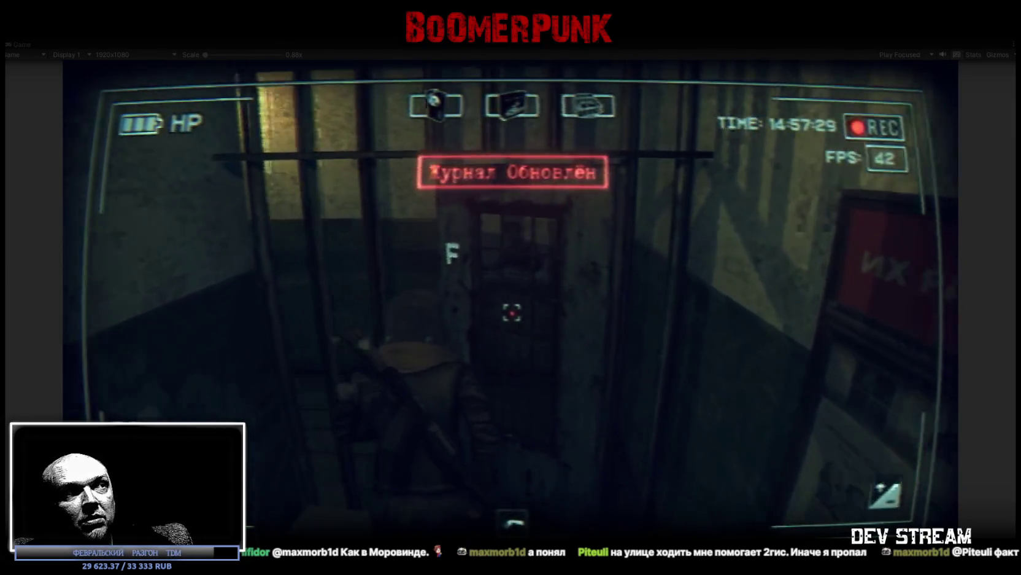
pyautogui.press('w')
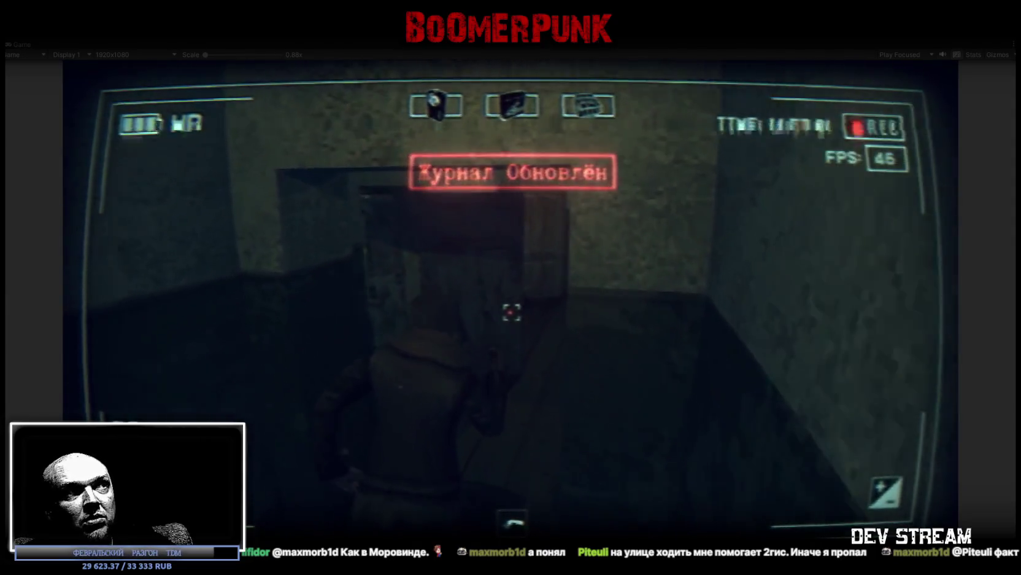
pyautogui.press('w')
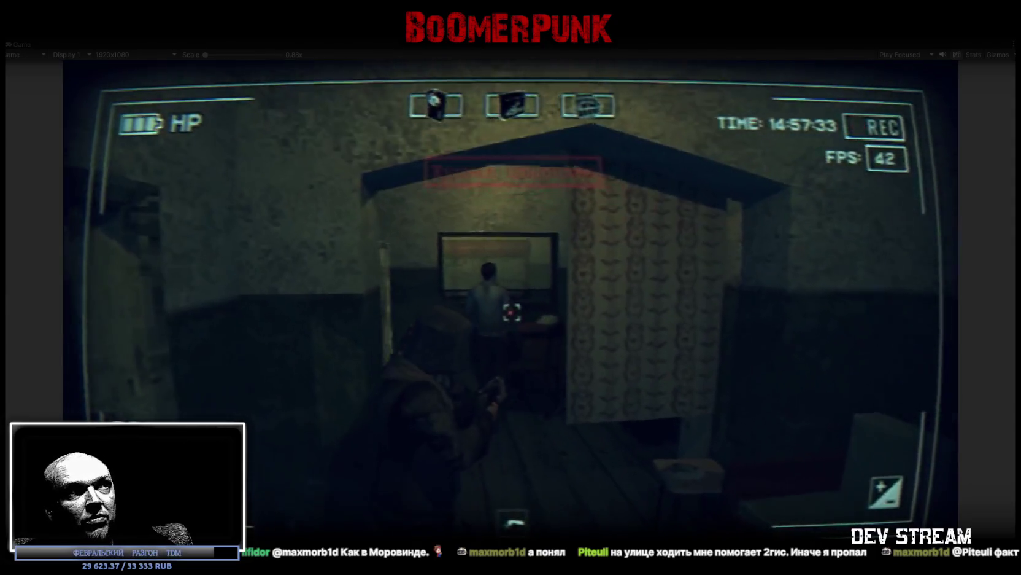
pyautogui.click(512, 312)
# Advance into the locker room and approach the lockers
pyautogui.press('w')
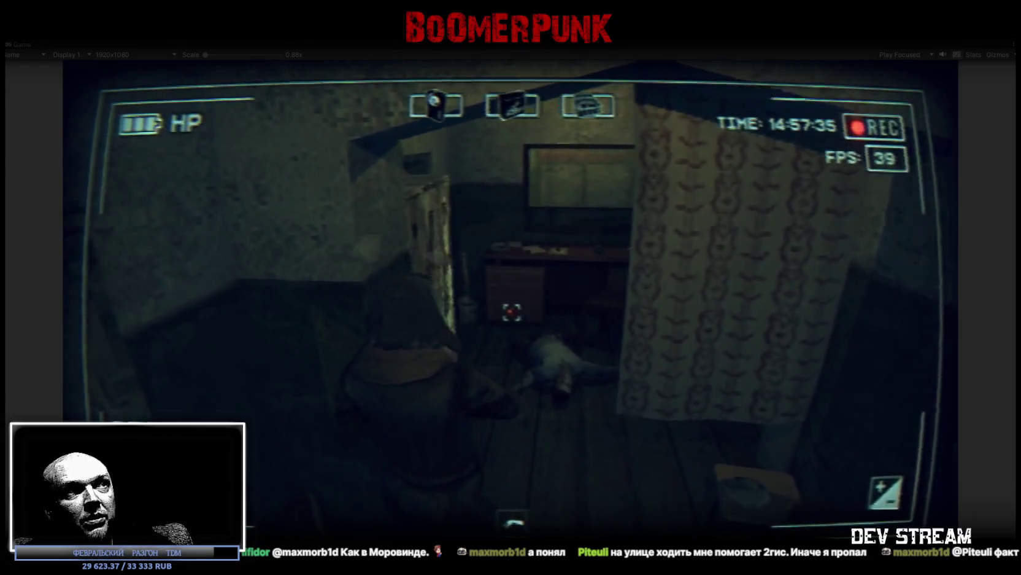
pyautogui.press('w')
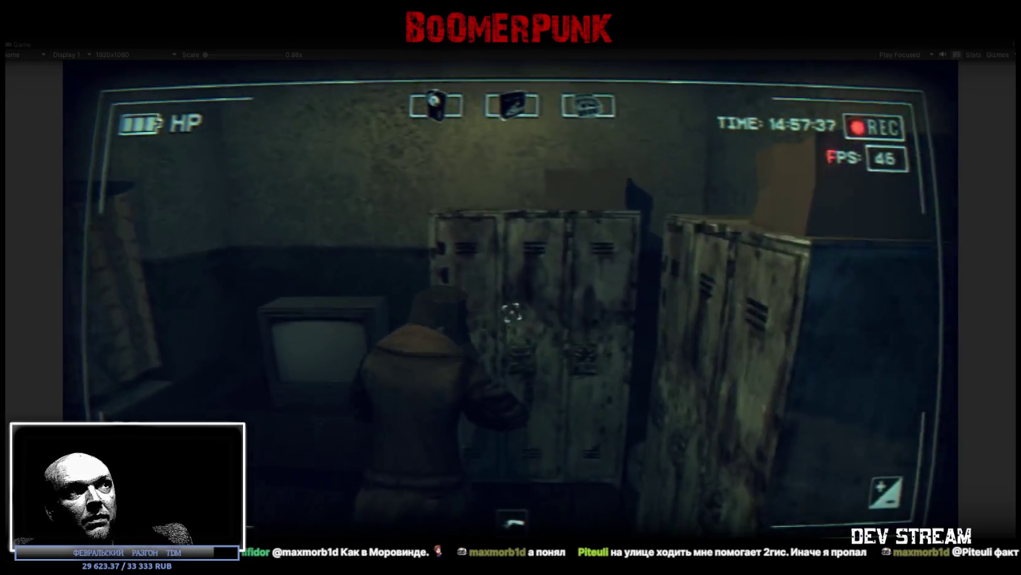
pyautogui.press('w')
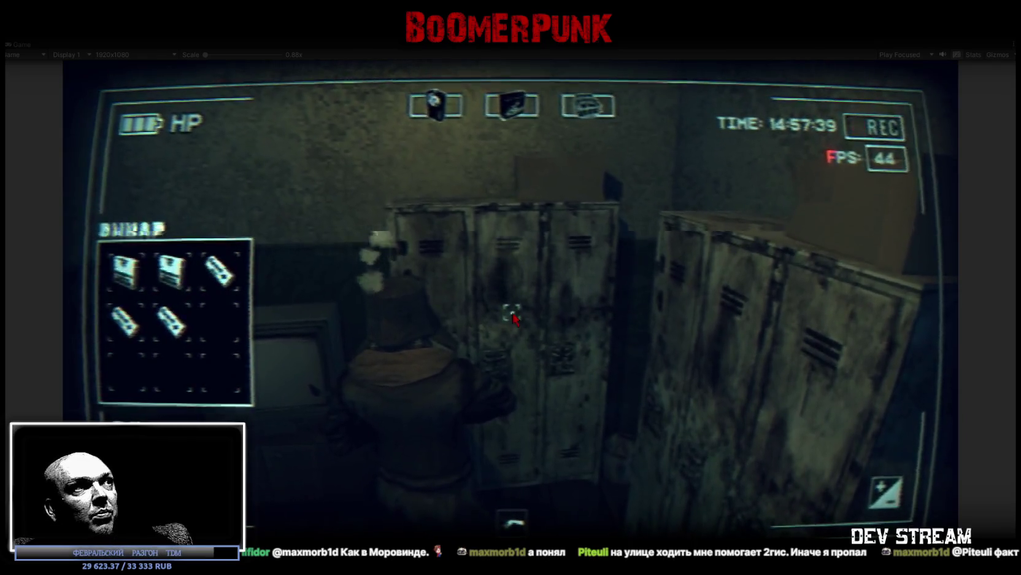
# Move three bandages and another locker item into the bag, then turn toward the doorway
pyautogui.press('Escape')
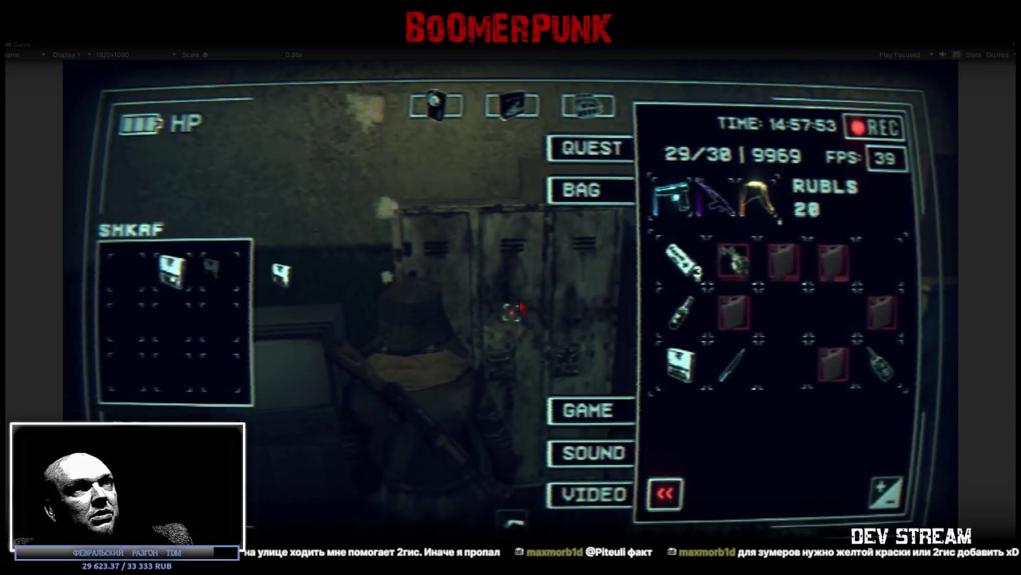
pyautogui.press('w')
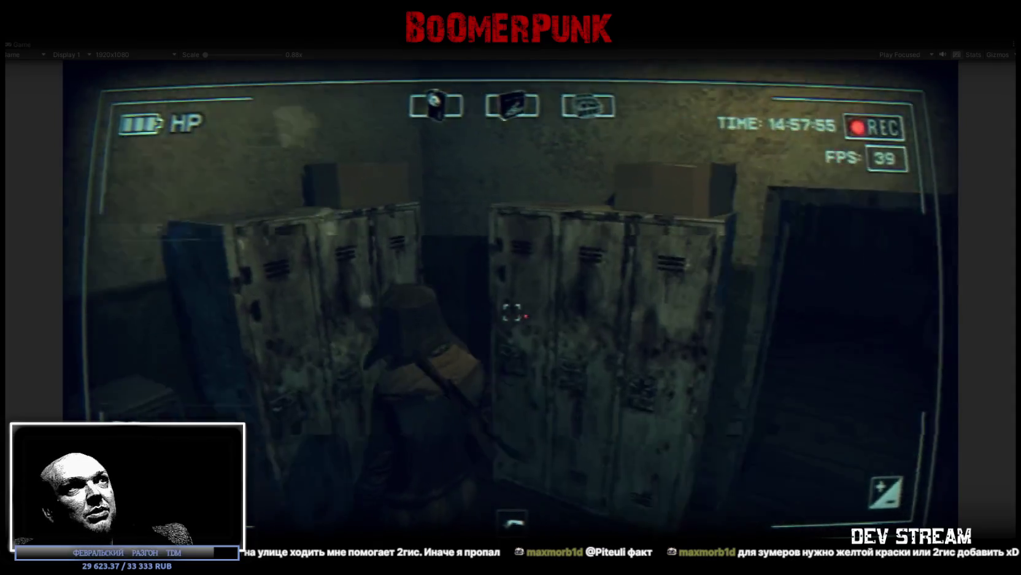
# Walk past the cell bars down the corridor and open the double door
pyautogui.press('w')
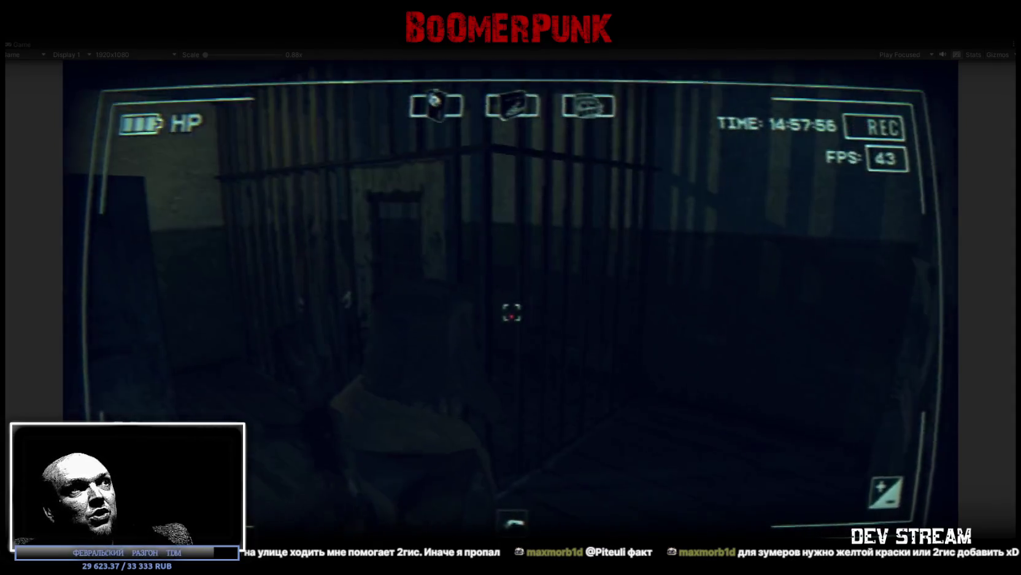
pyautogui.press('w')
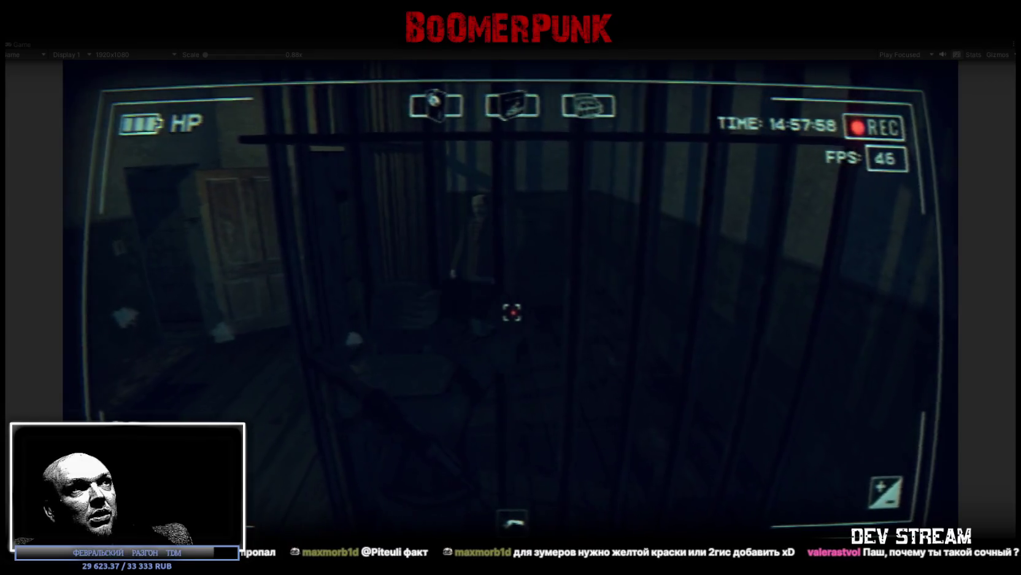
pyautogui.press('w')
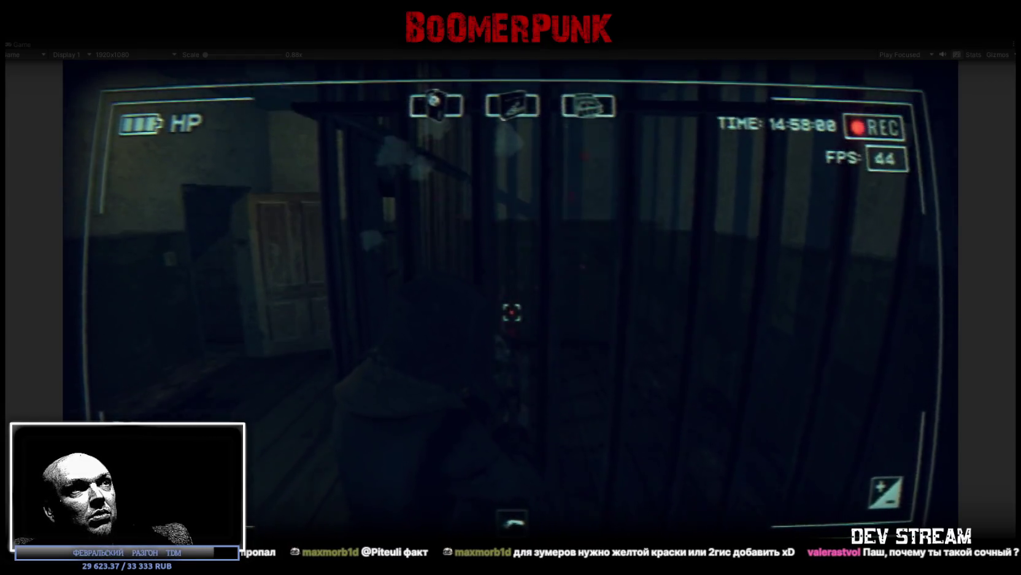
pyautogui.press('w')
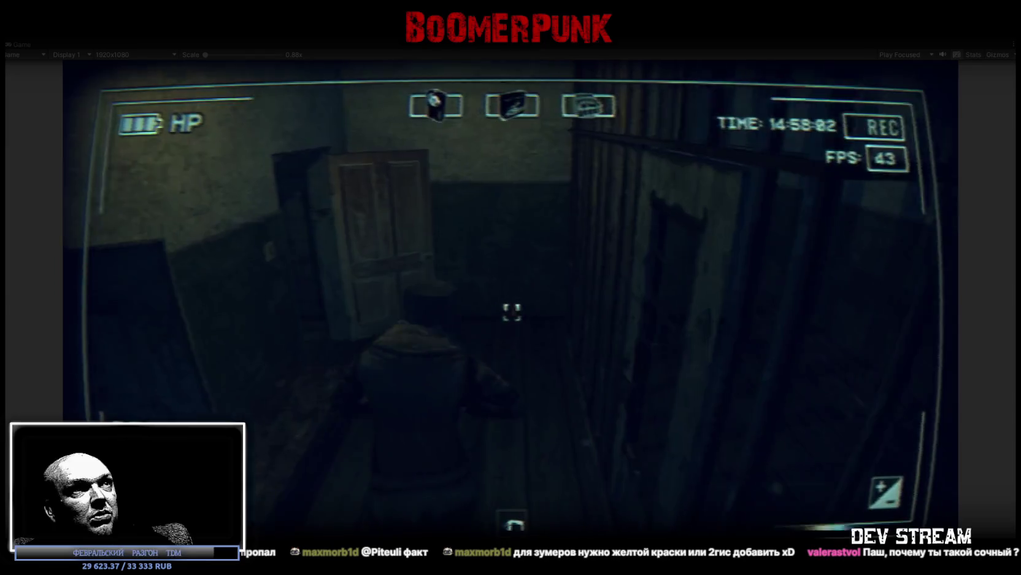
pyautogui.press('w')
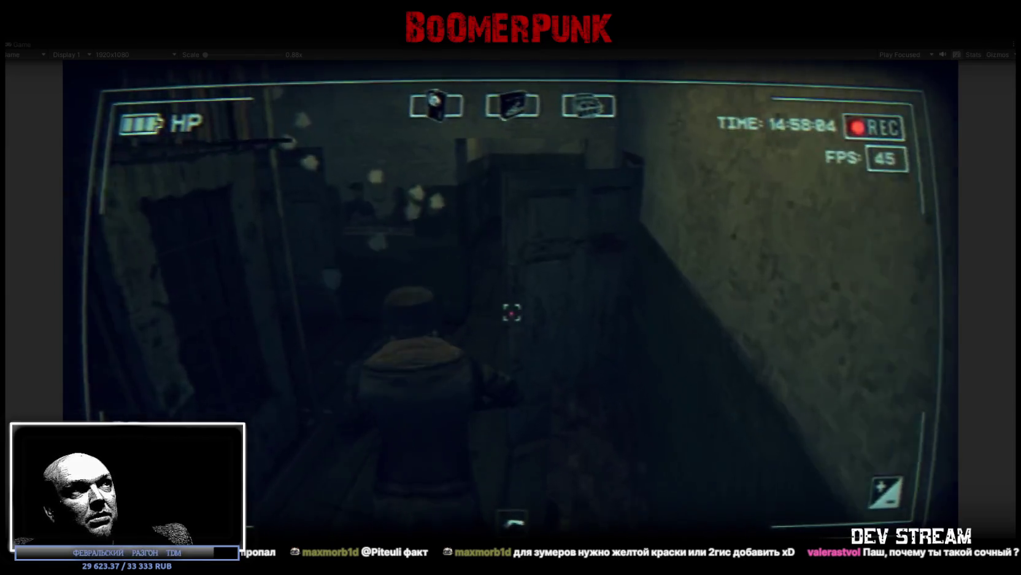
pyautogui.press('w')
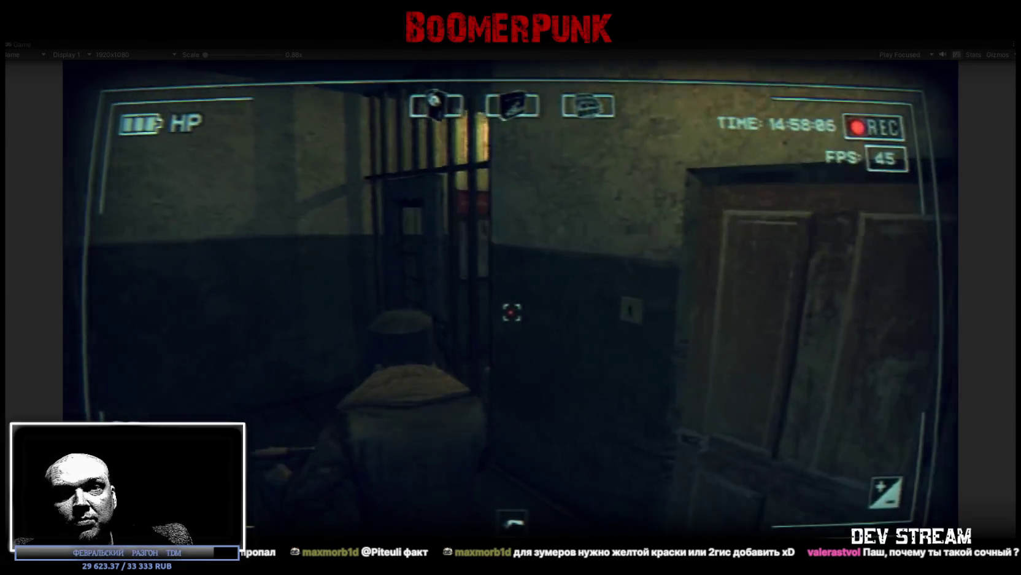
pyautogui.press('w')
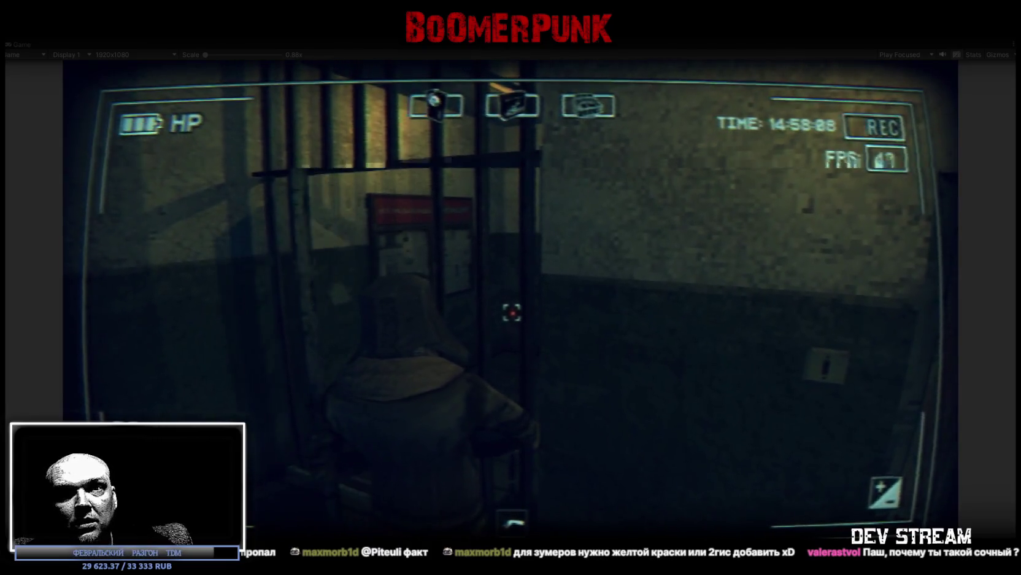
pyautogui.press('w')
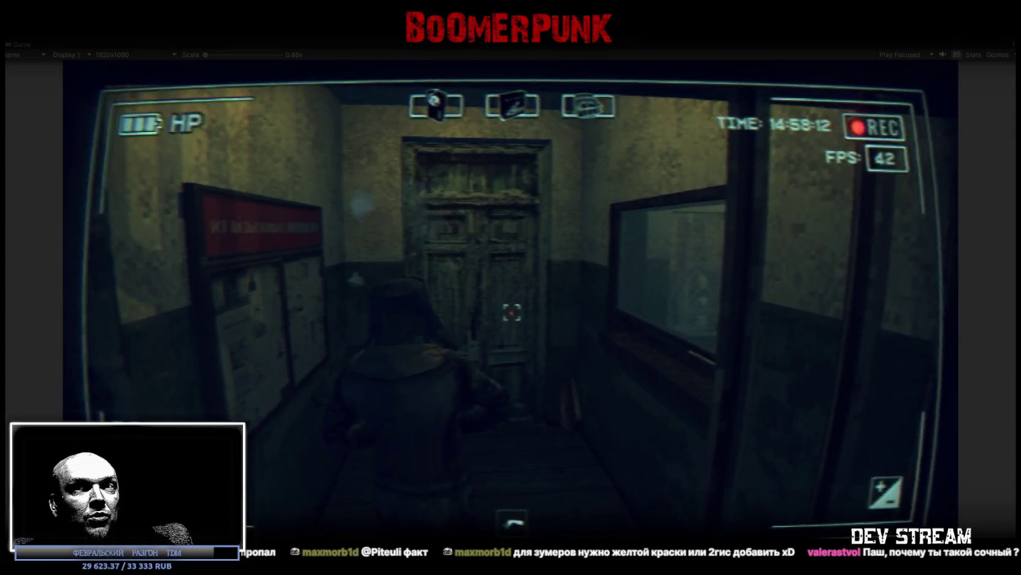
pyautogui.press('w')
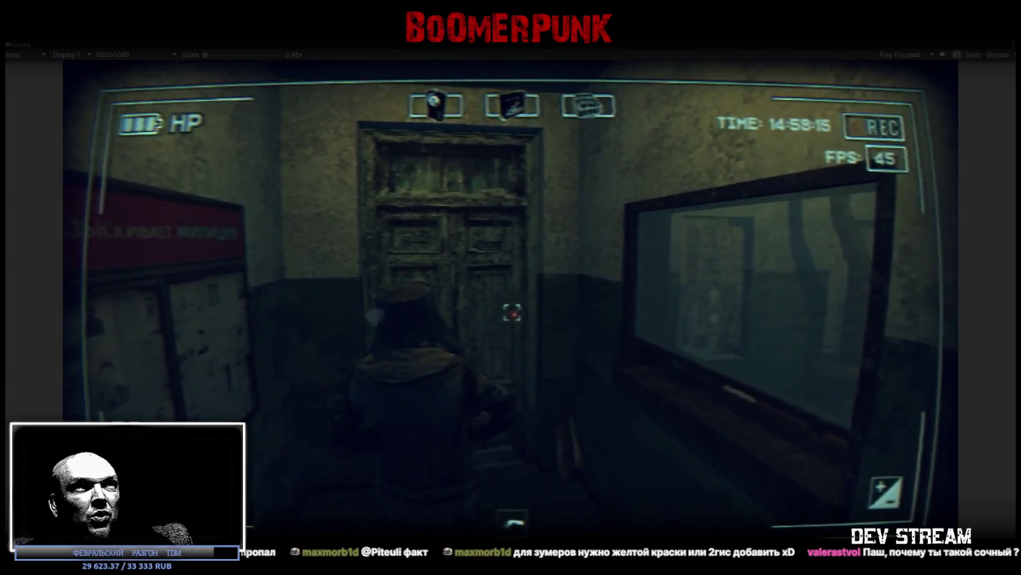
pyautogui.press('w')
pyautogui.press('f')
# Step out into the snowy yard, read the map board, and refocus the Game view
pyautogui.press('w')
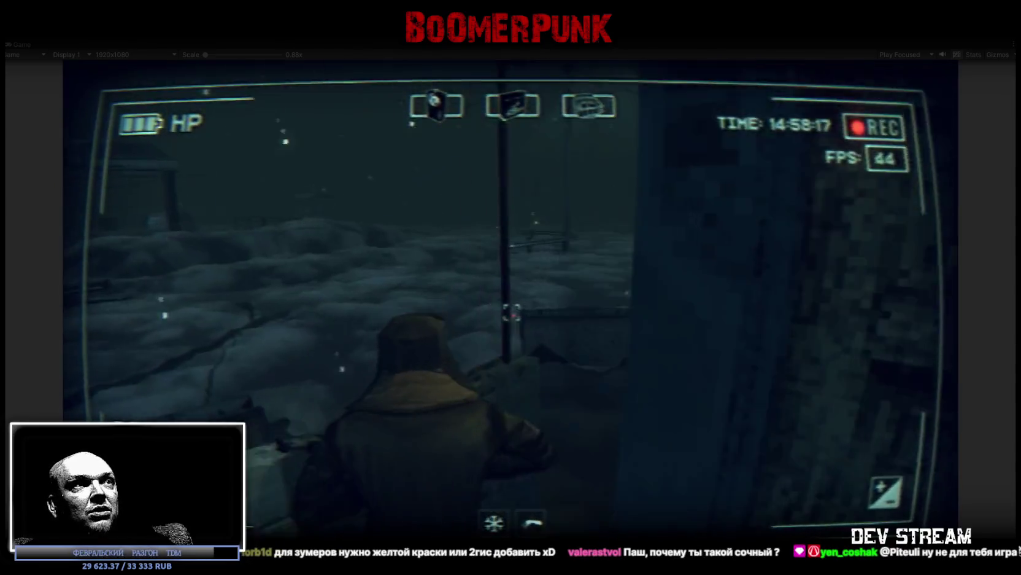
pyautogui.press('w')
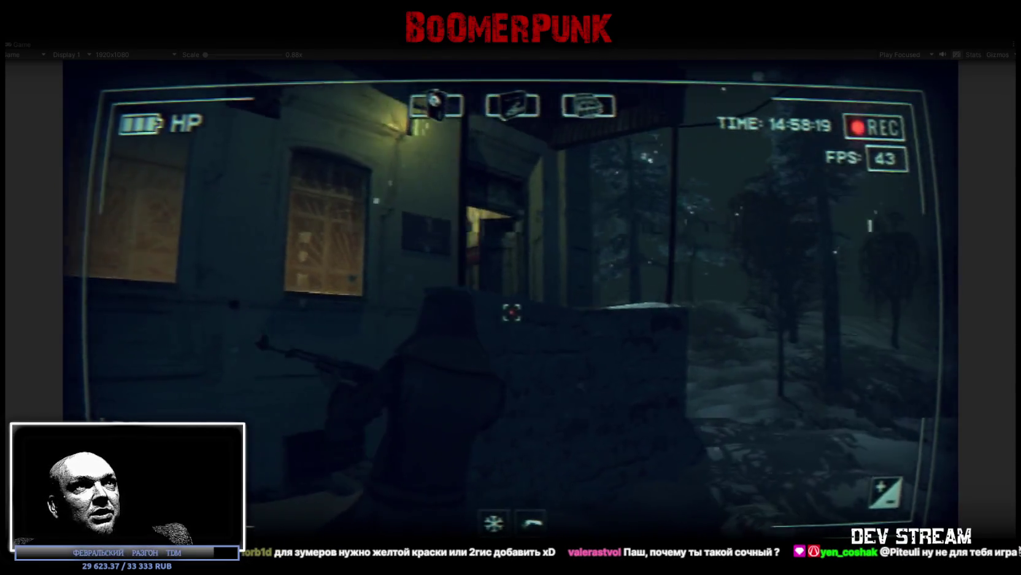
pyautogui.press('w')
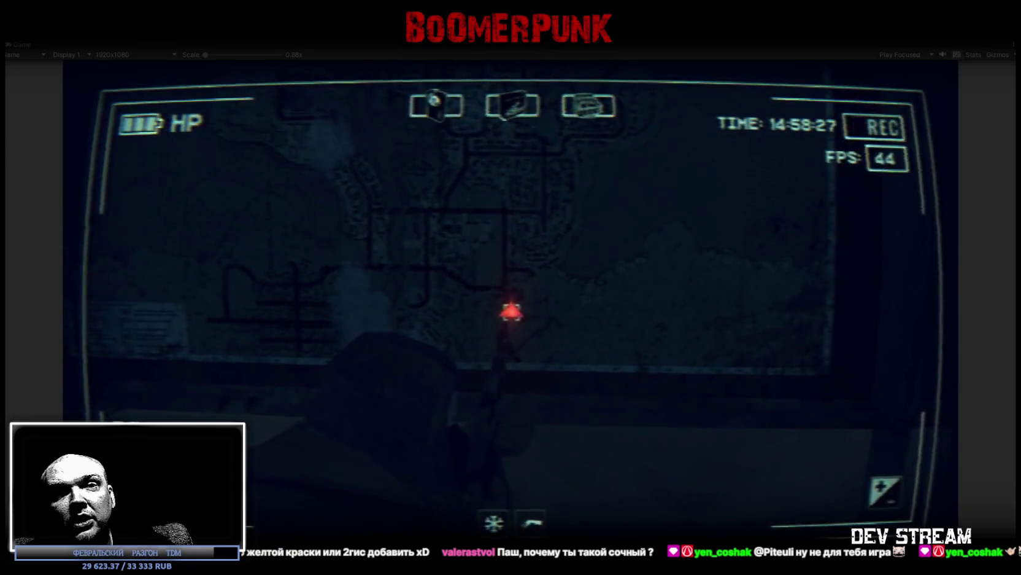
pyautogui.press('s')
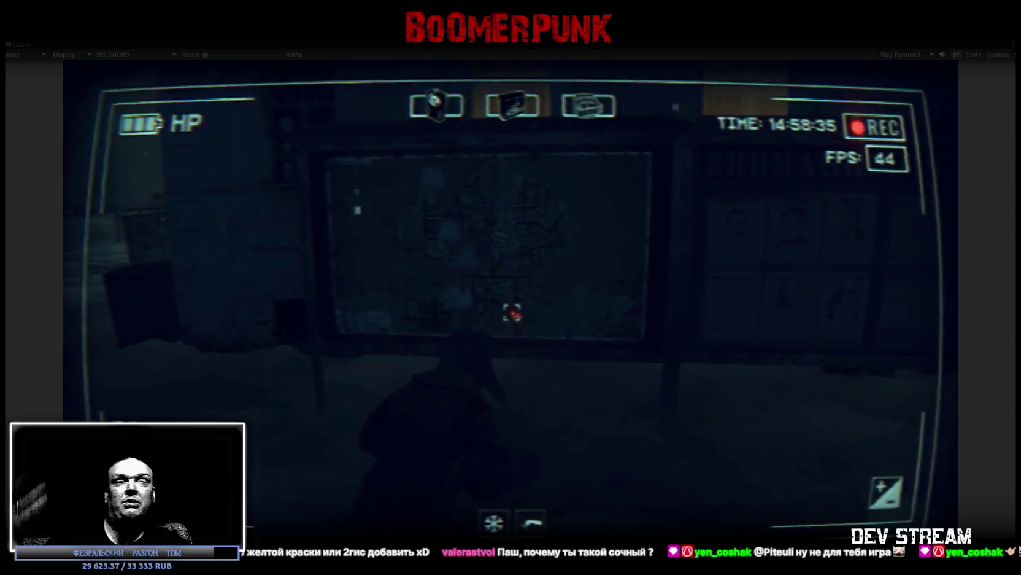
pyautogui.click(388, 304)
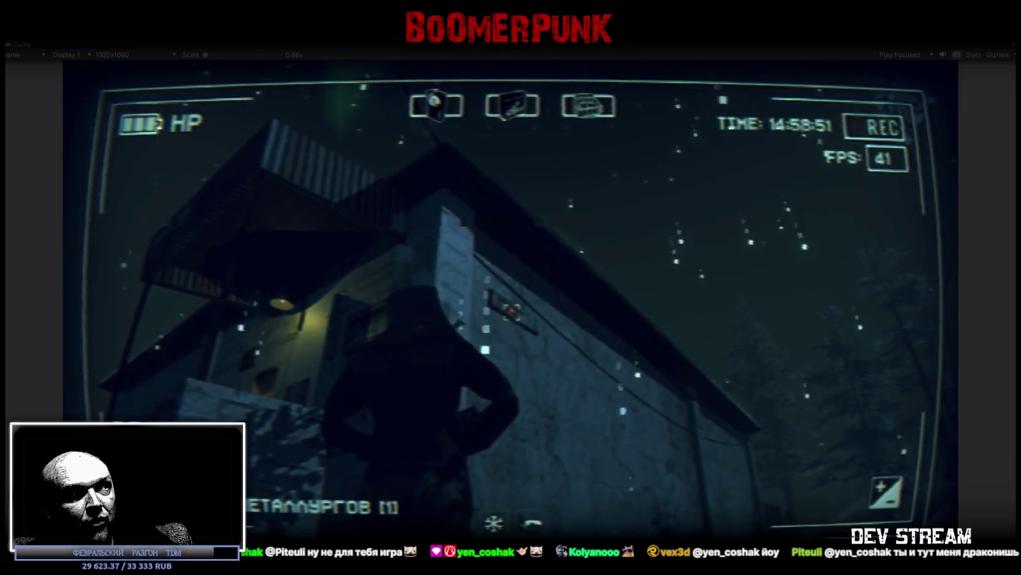
# Restore and re-maximize the Game view, then open the in-game notepad page
pyautogui.doubleClick(38, 43)
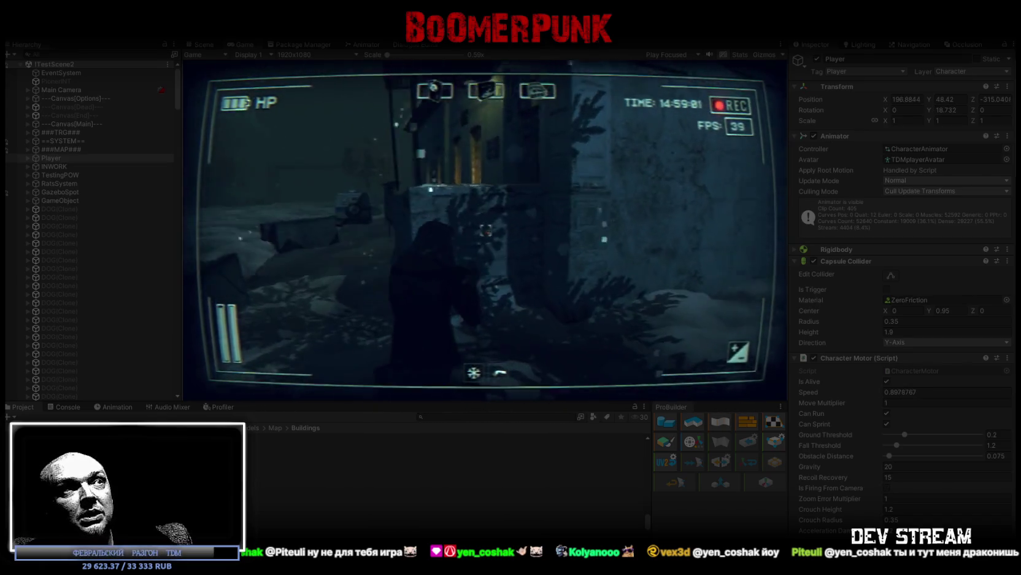
pyautogui.doubleClick(245, 43)
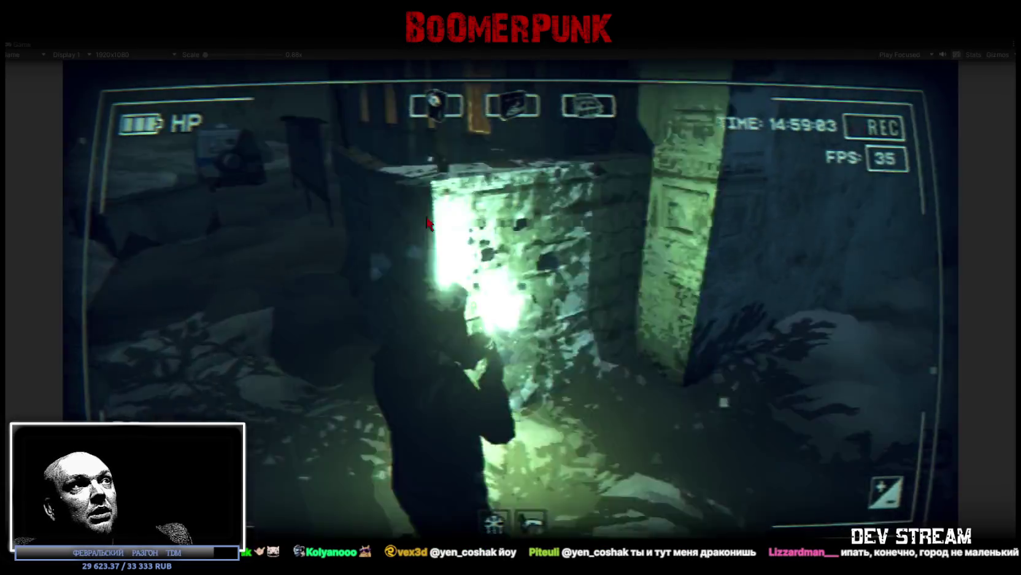
pyautogui.press('Escape')
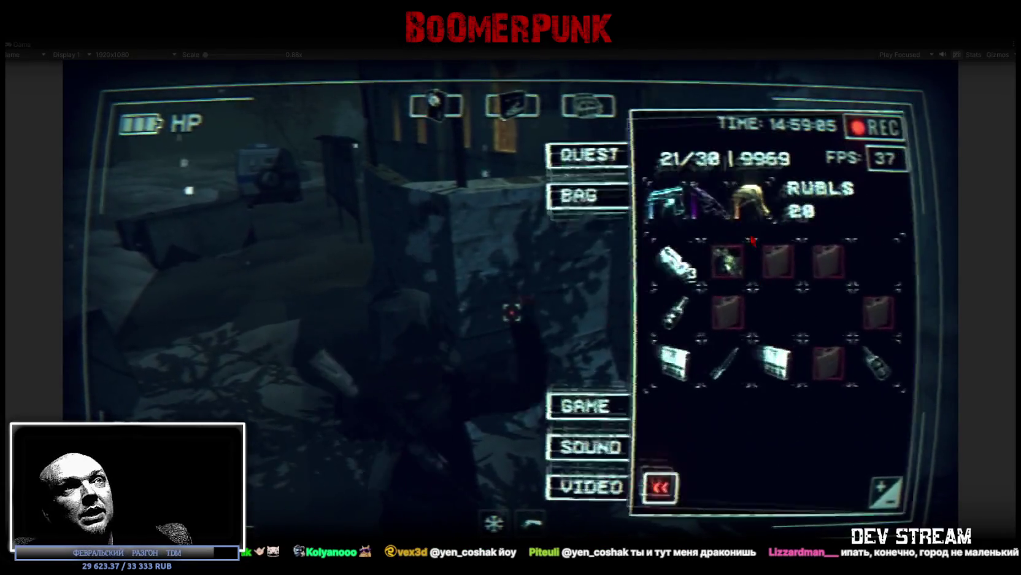
pyautogui.click(597, 155)
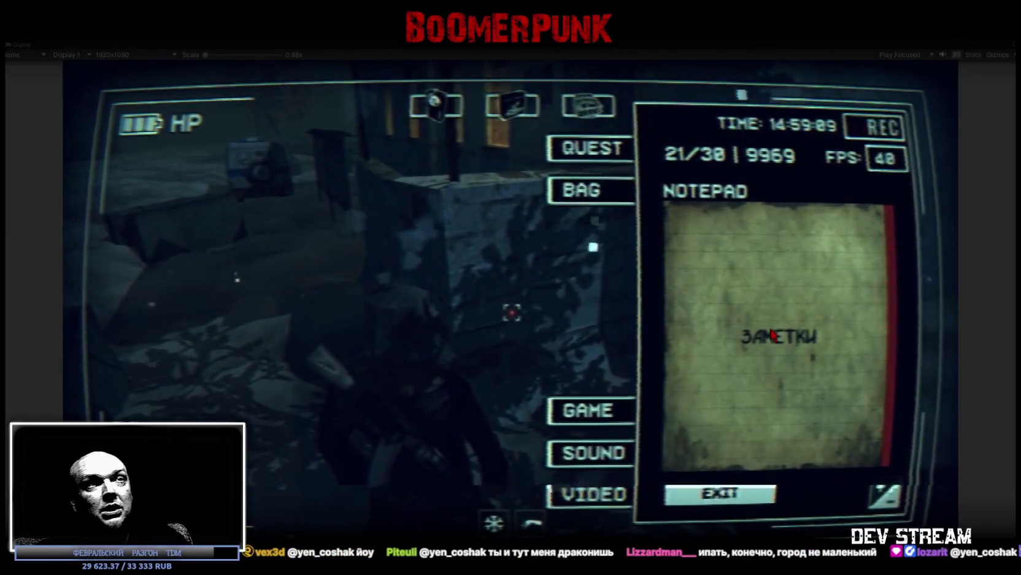
# Type a two-line Russian note about heading to house three, fix its typos, and close the menu
pyautogui.click(771, 334)
pyautogui.write('а')
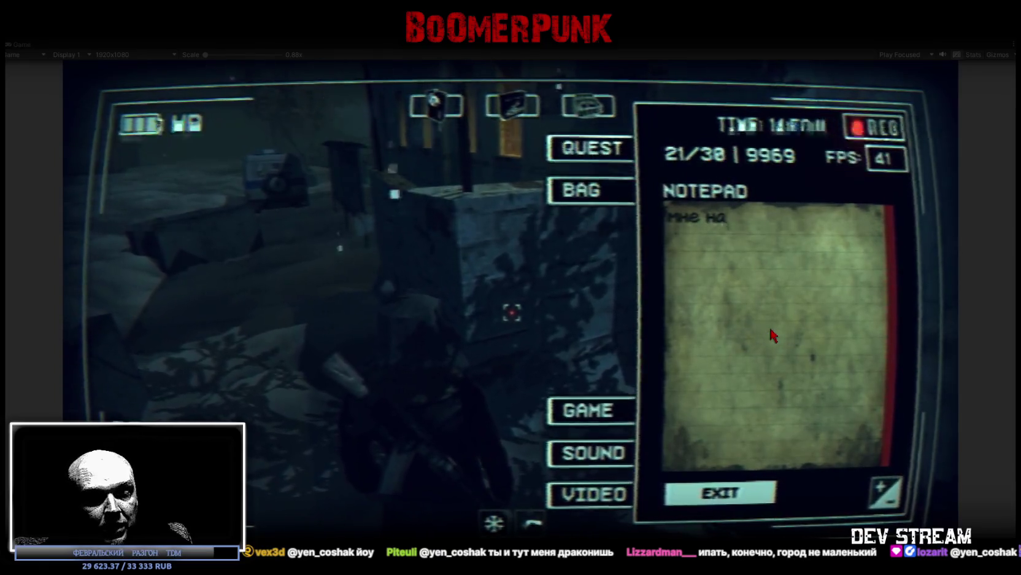
pyautogui.write('до пиздовать')
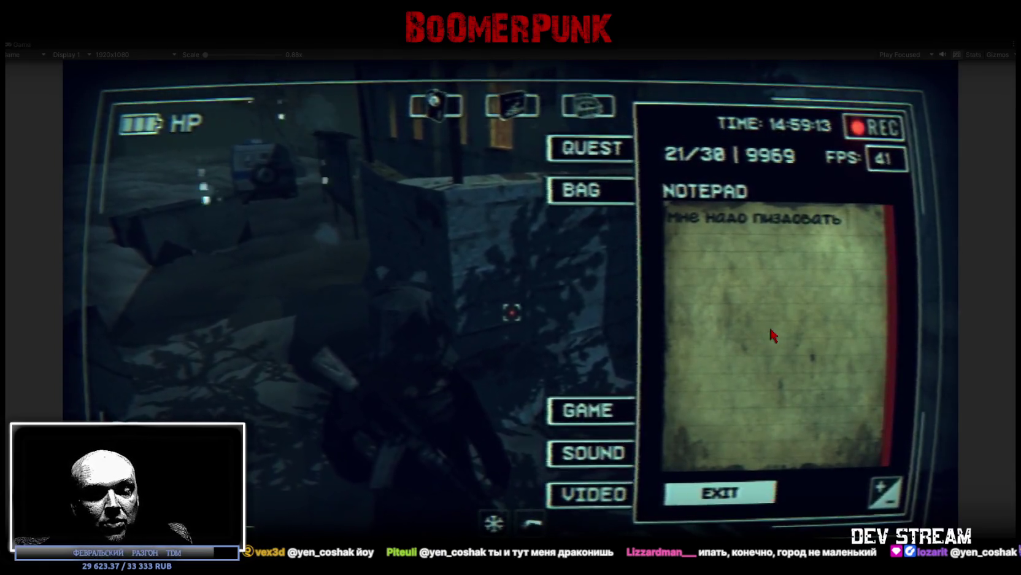
pyautogui.write(' тудой, а')
pyautogui.write('ом три,')
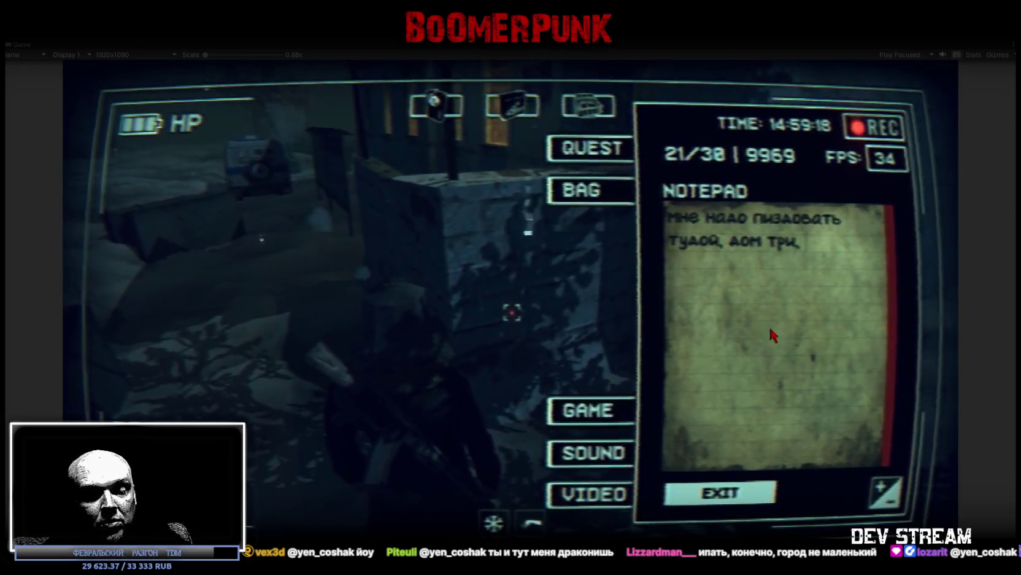
pyautogui.write(' х')
pyautogui.press('BackSpace')
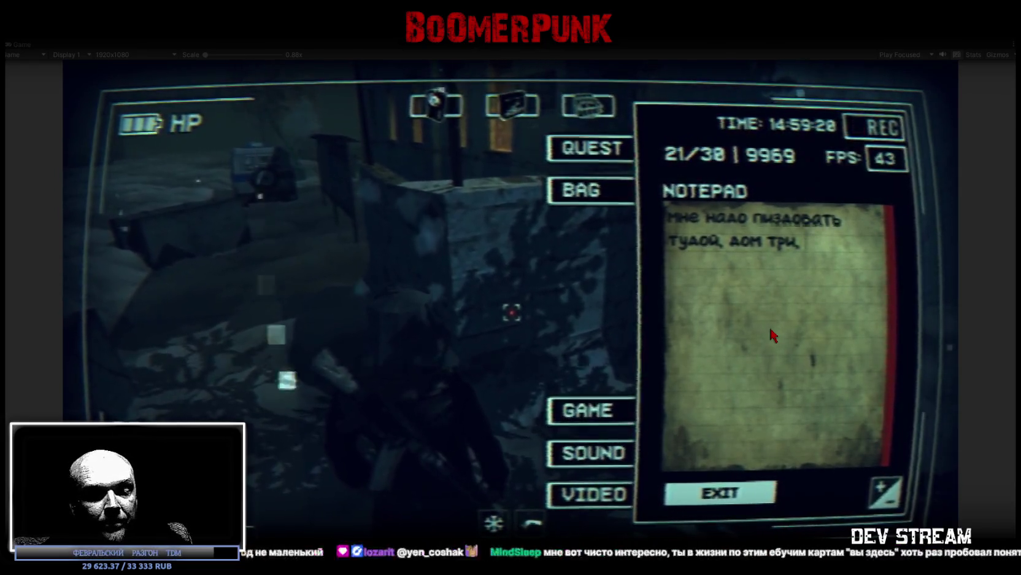
pyautogui.write('писк')
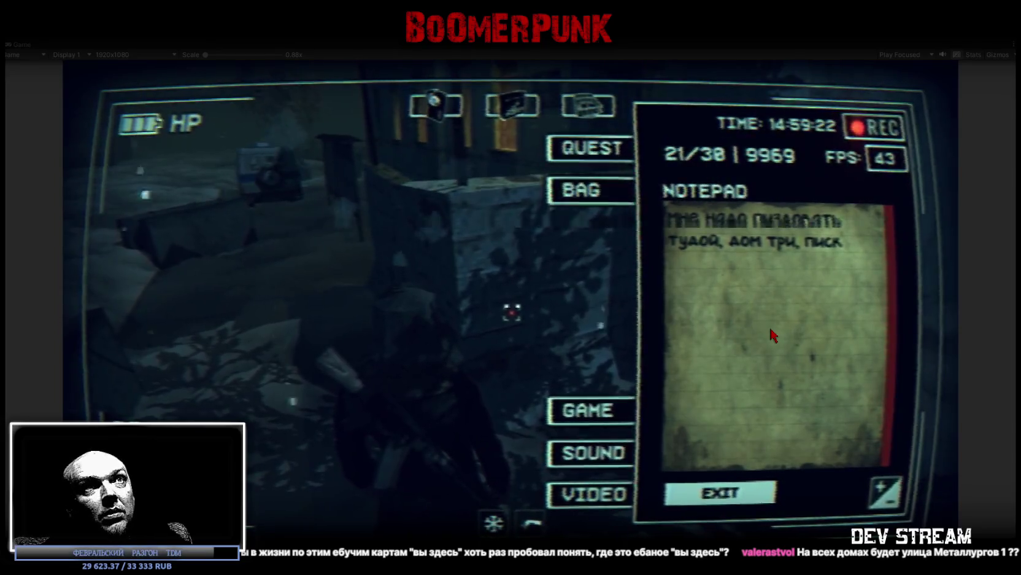
pyautogui.press('BackSpace')
pyautogui.write('ькой тряси')
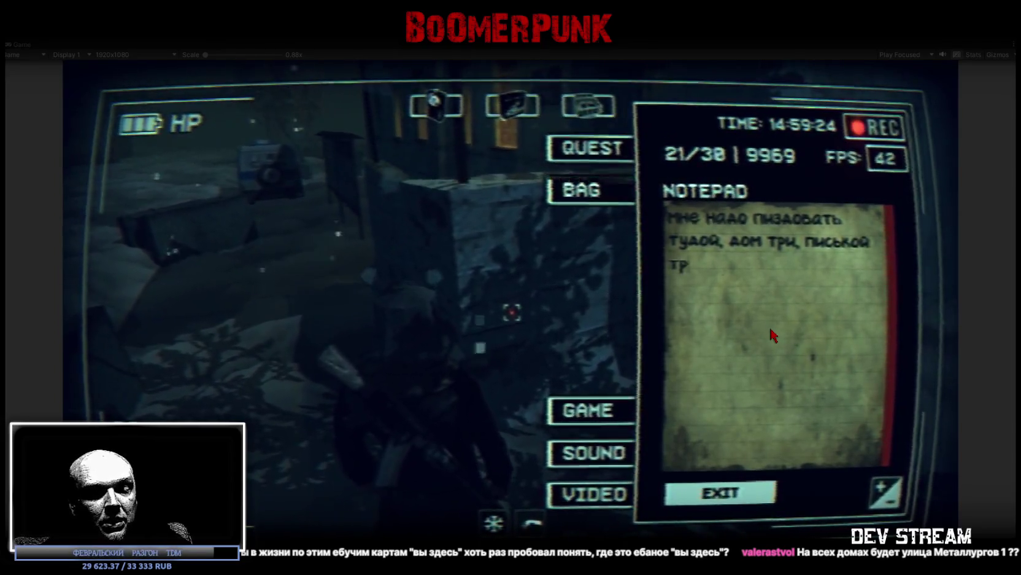
pyautogui.press('Escape')
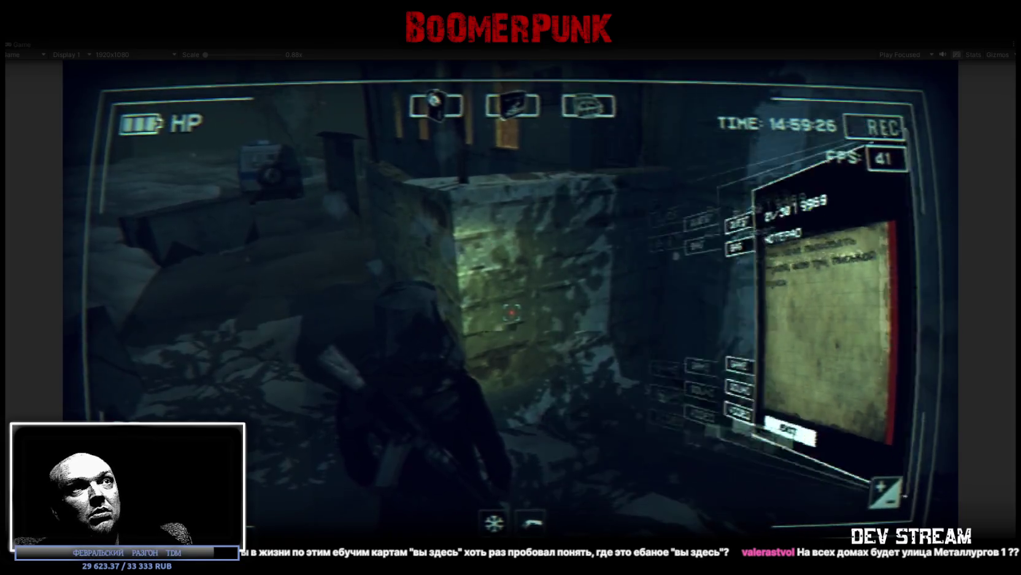
# Walk toward the police van, briefly opening and closing the in-game menu
pyautogui.press('w')
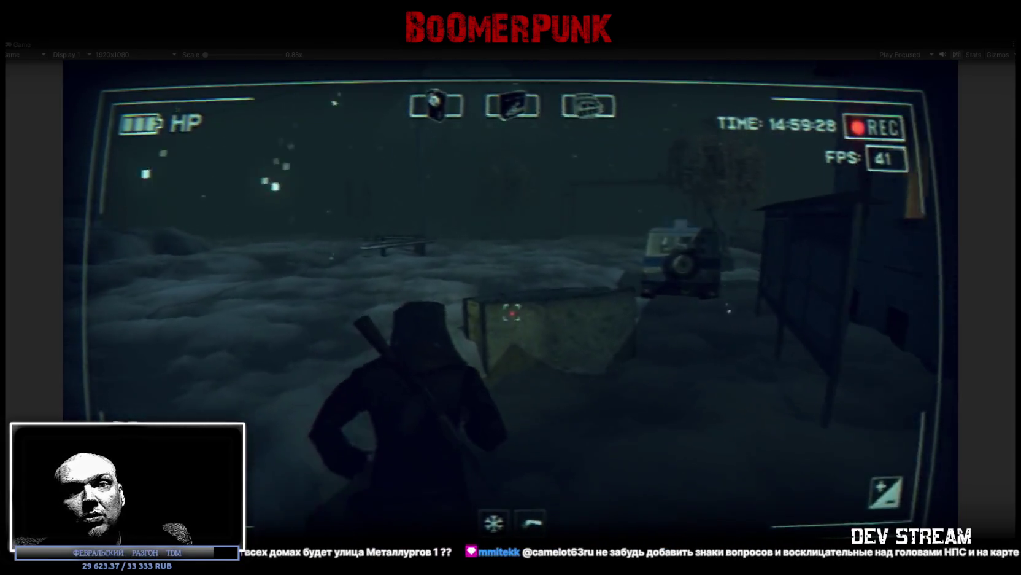
pyautogui.press('Escape')
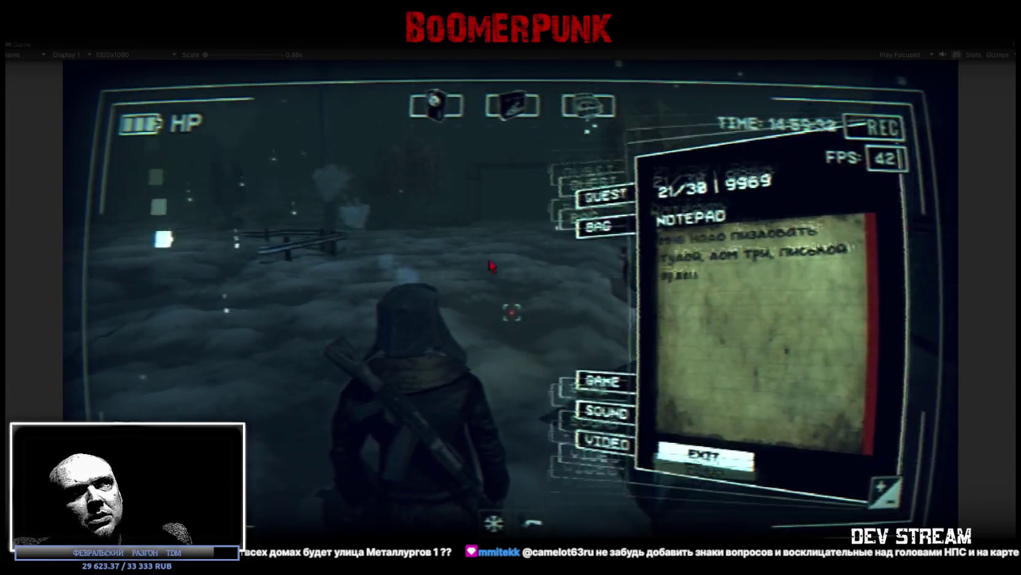
pyautogui.press('Escape')
pyautogui.press('w')
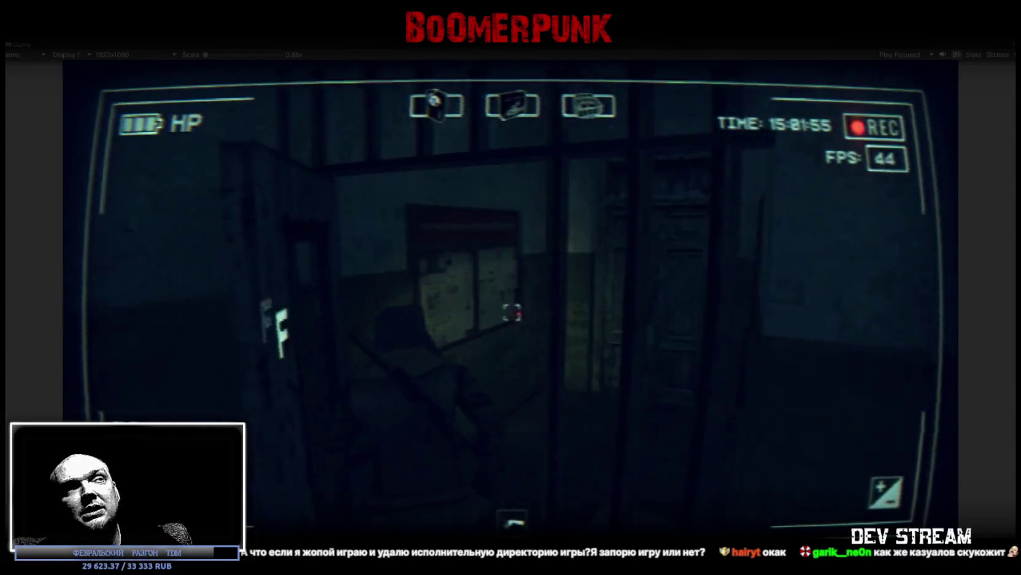
# Walk out onto the snowy rooftop and open the in-game quest list
pyautogui.press('w')
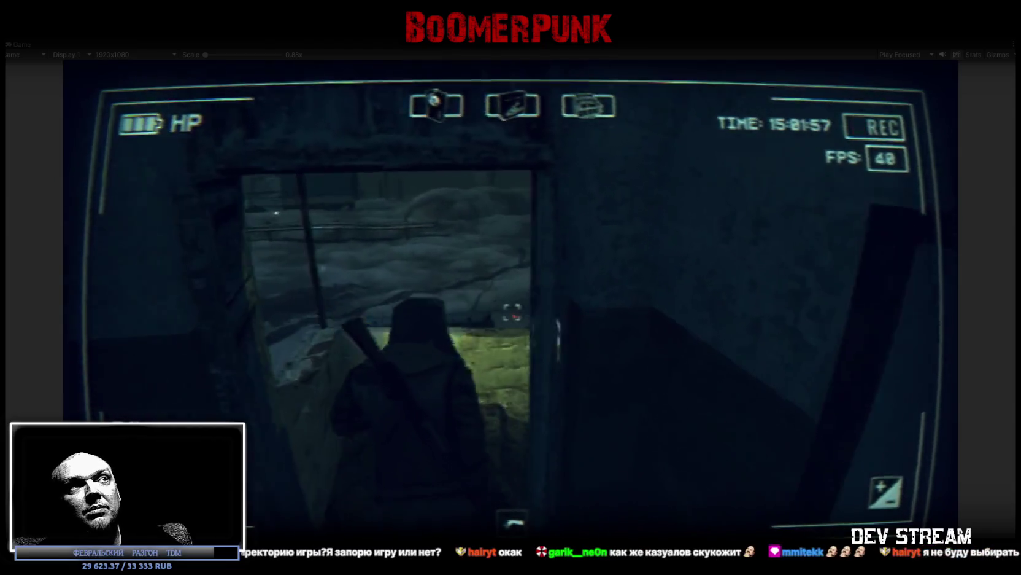
pyautogui.press('w')
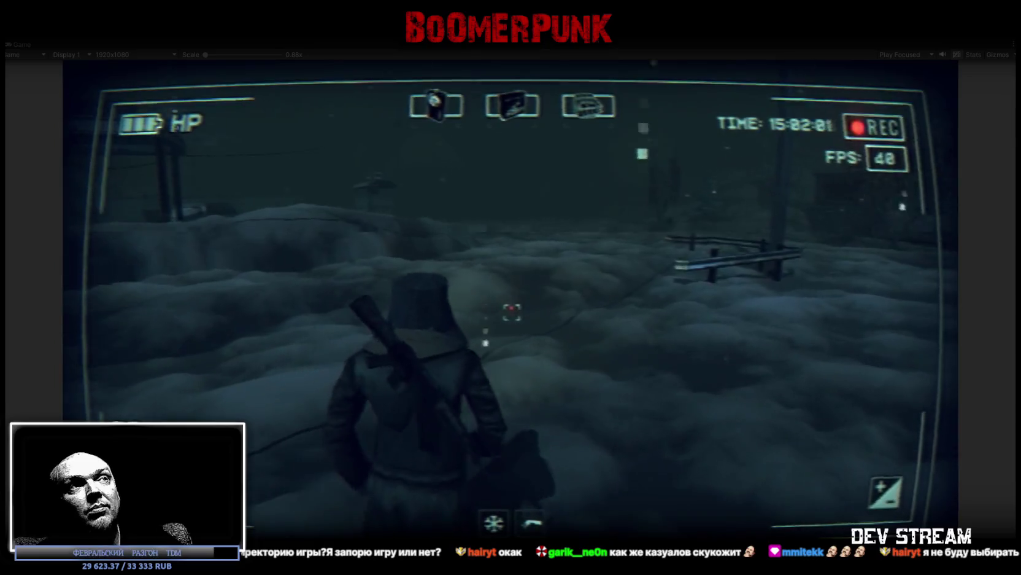
pyautogui.press('Escape')
pyautogui.click(767, 494)
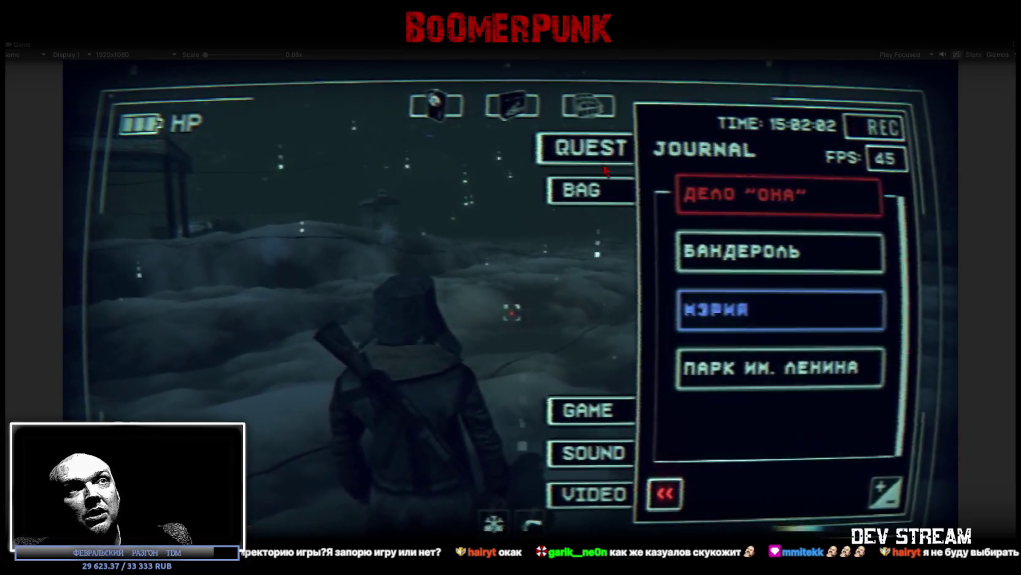
# Read one quest's details in the journal, close the menu, and stop Play mode with Ctrl+P
pyautogui.click(753, 368)
pyautogui.press('Escape')
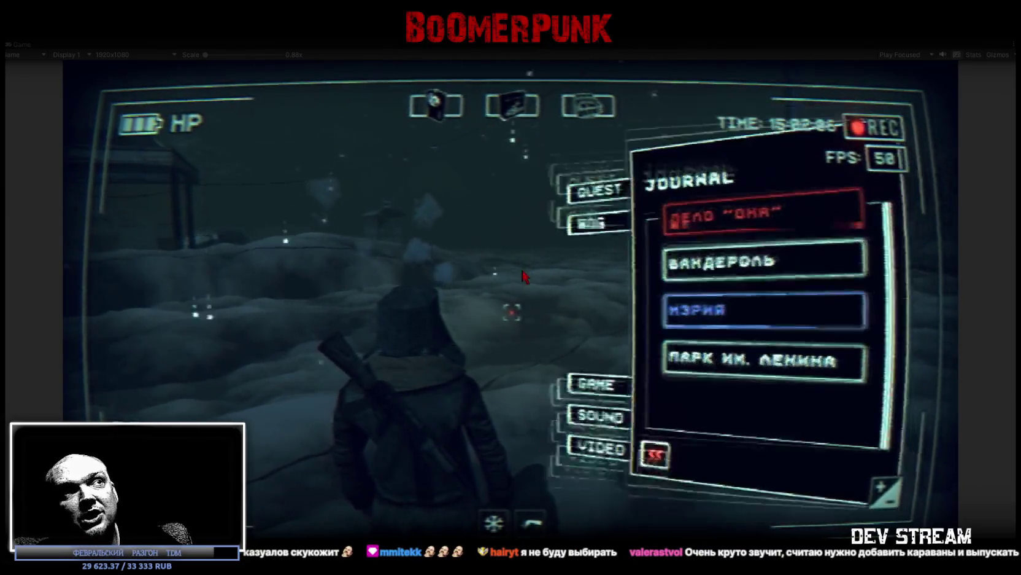
pyautogui.press('Escape')
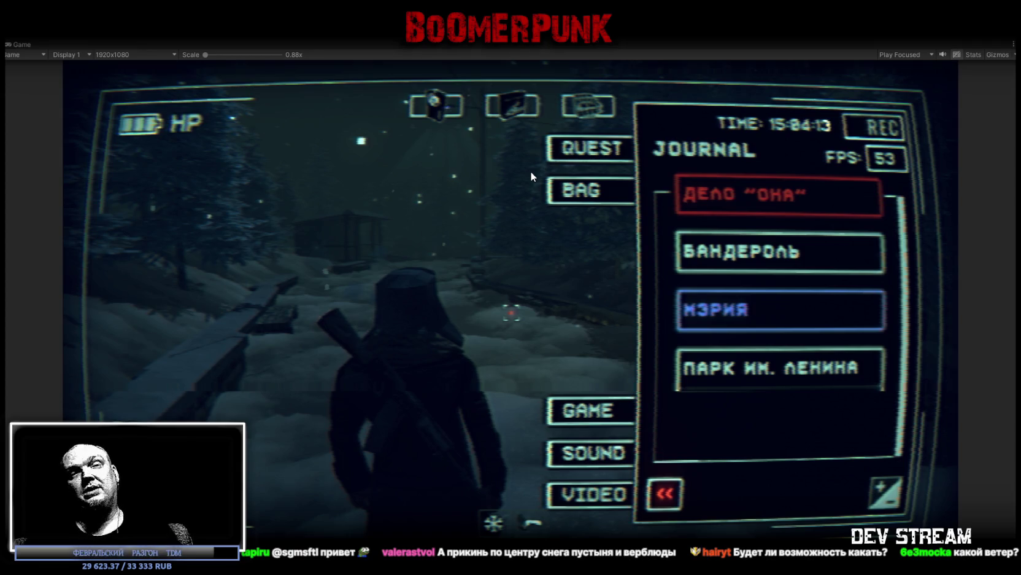
pyautogui.hotkey('ctrl', 'p')
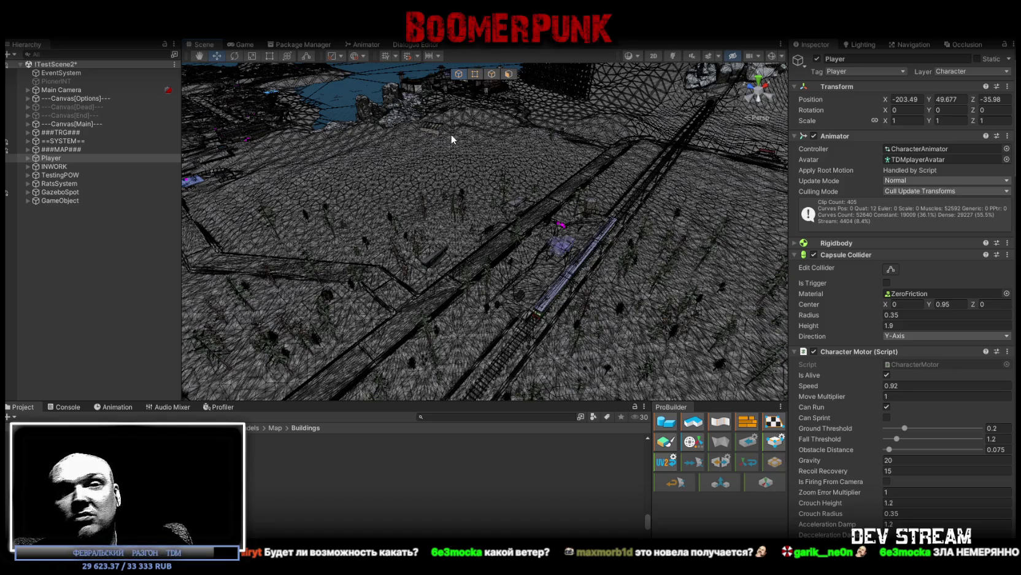
# Move the Player to X -277.72, Z 285.12 beside a wooden building and expand ###TRG###
pyautogui.moveTo(485, 188)
pyautogui.mouseDown()
pyautogui.moveTo(402, 121)
pyautogui.moveTo(381, 122)
pyautogui.moveTo(373, 297)
pyautogui.moveTo(620, 140)
pyautogui.moveTo(467, 97)
pyautogui.mouseUp()
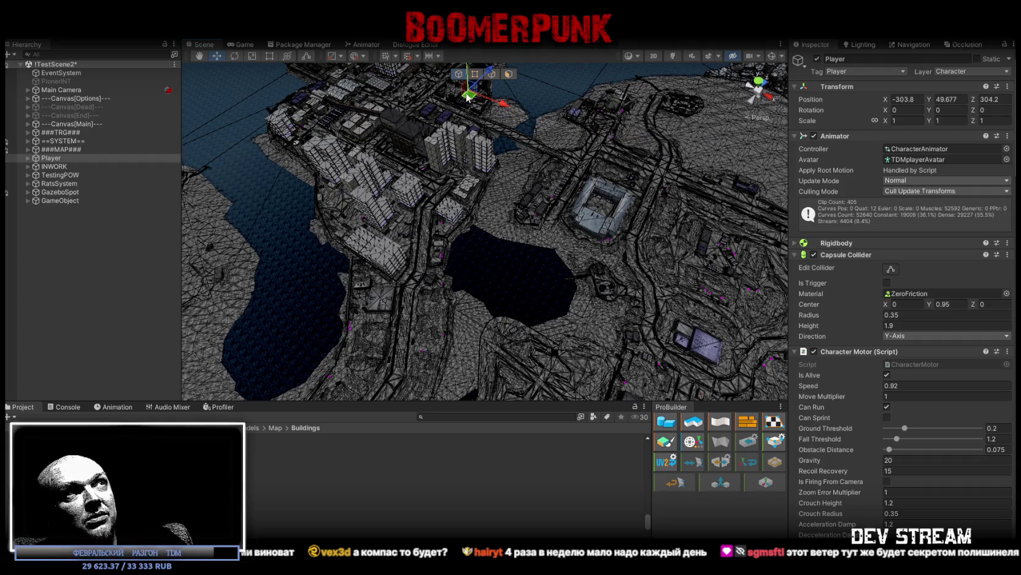
pyautogui.press('f')
pyautogui.moveTo(546, 129); pyautogui.dragTo(752, 137)
pyautogui.scroll(-10, 752, 137)
pyautogui.moveTo(400, 226); pyautogui.dragTo(611, 291)
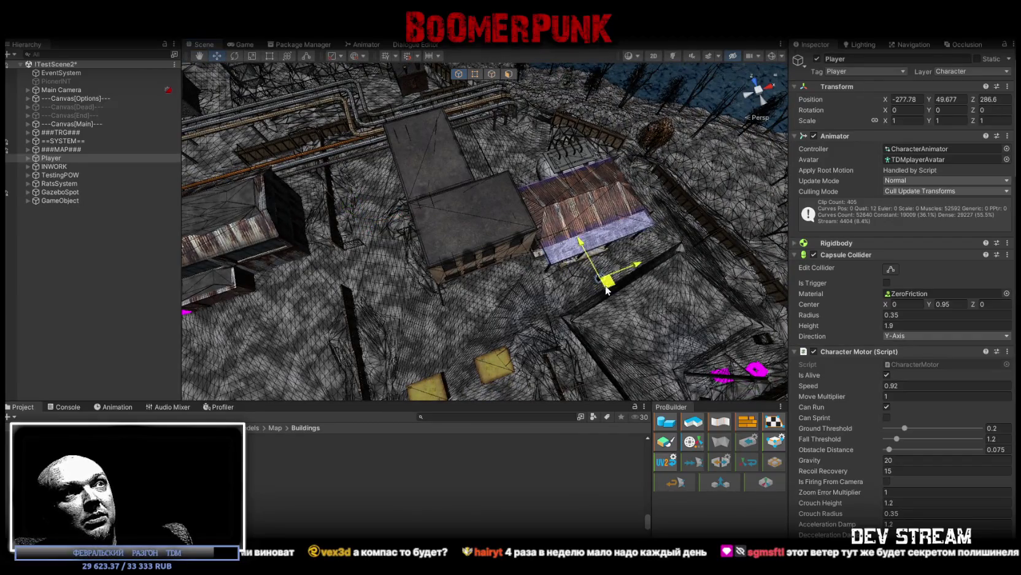
pyautogui.press('f')
pyautogui.moveTo(614, 233); pyautogui.dragTo(695, 179)
pyautogui.scroll(10, 695, 179)
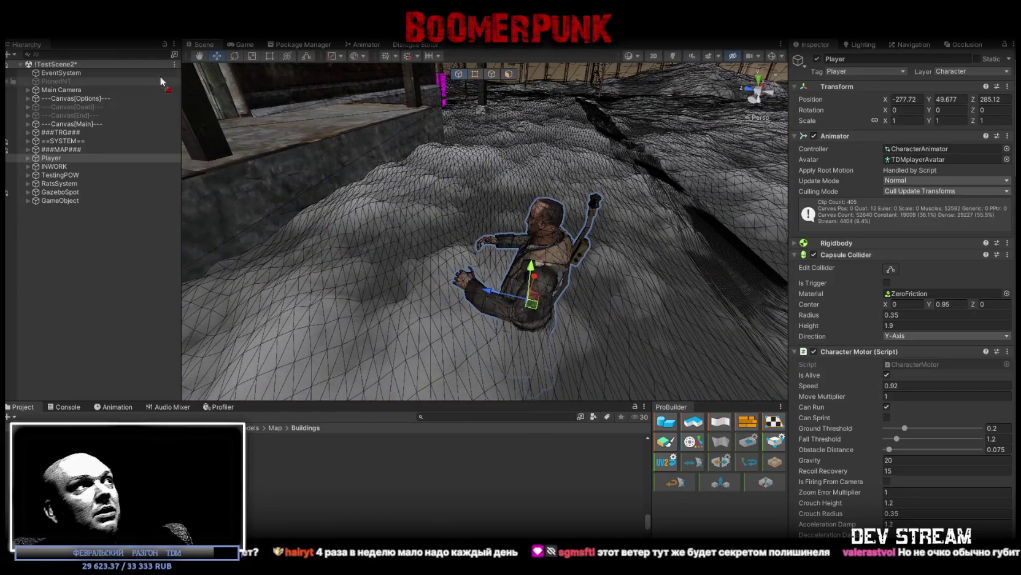
pyautogui.click(28, 132)
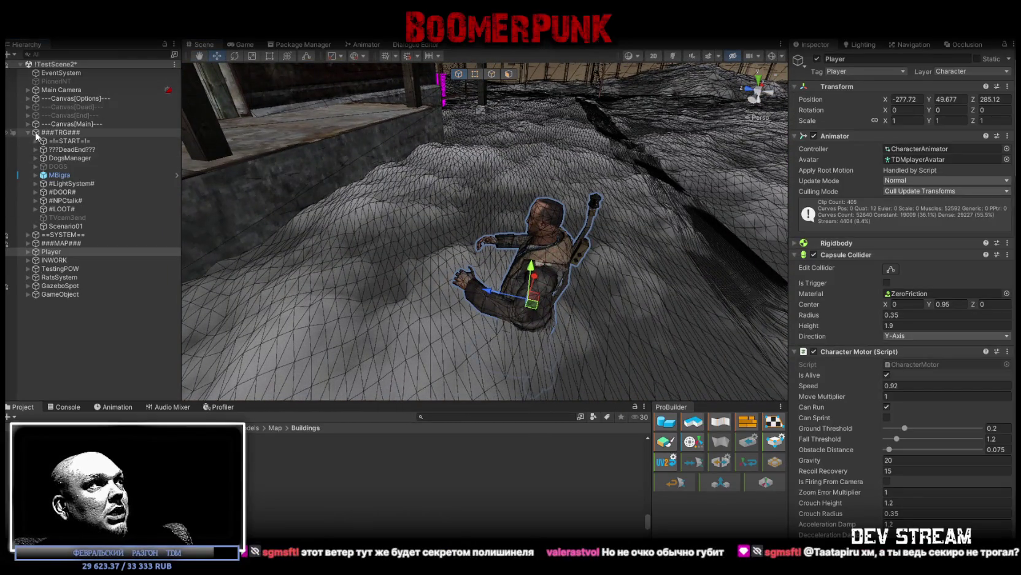
# Expand =!=START=!= and !!!StartTRG to browse its gear children, then select PNV
pyautogui.click(46, 140)
pyautogui.click(35, 141)
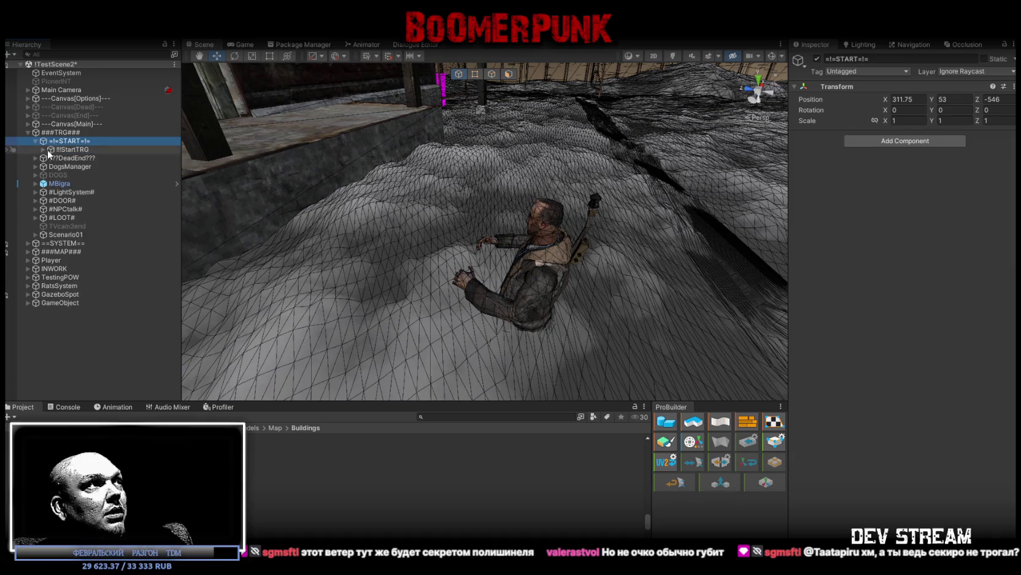
pyautogui.click(67, 151)
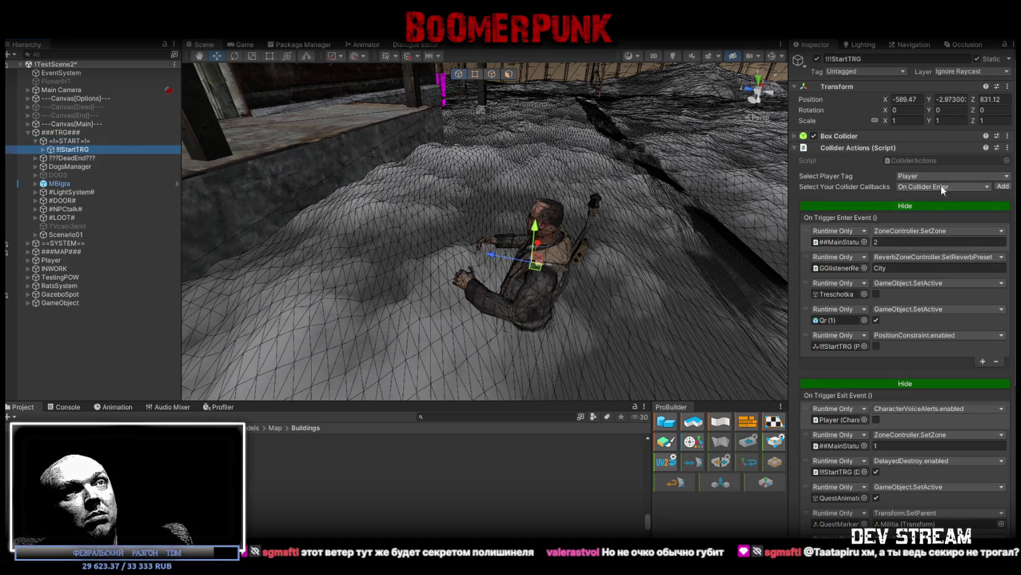
pyautogui.click(42, 149)
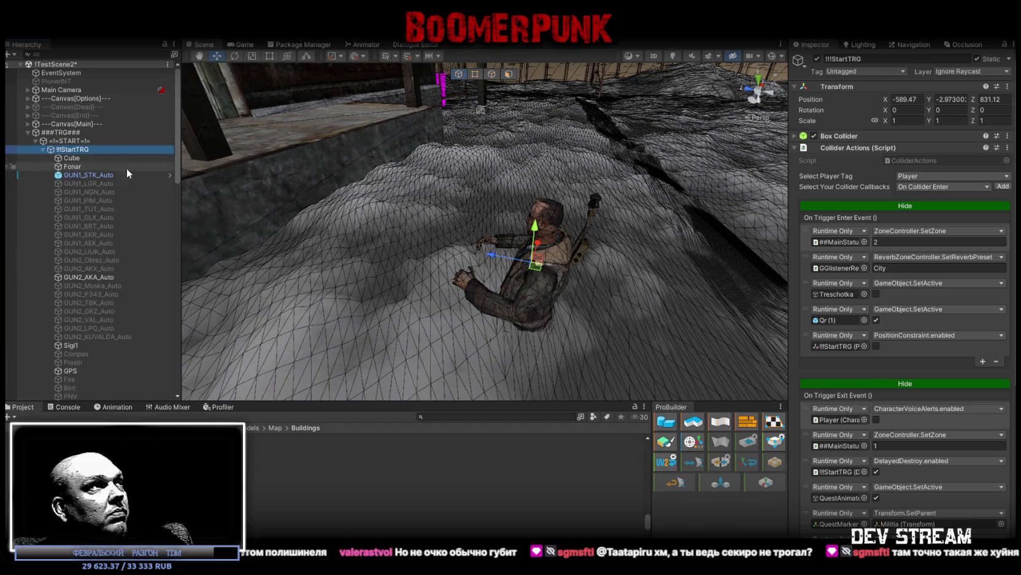
pyautogui.scroll(-5, 126, 182)
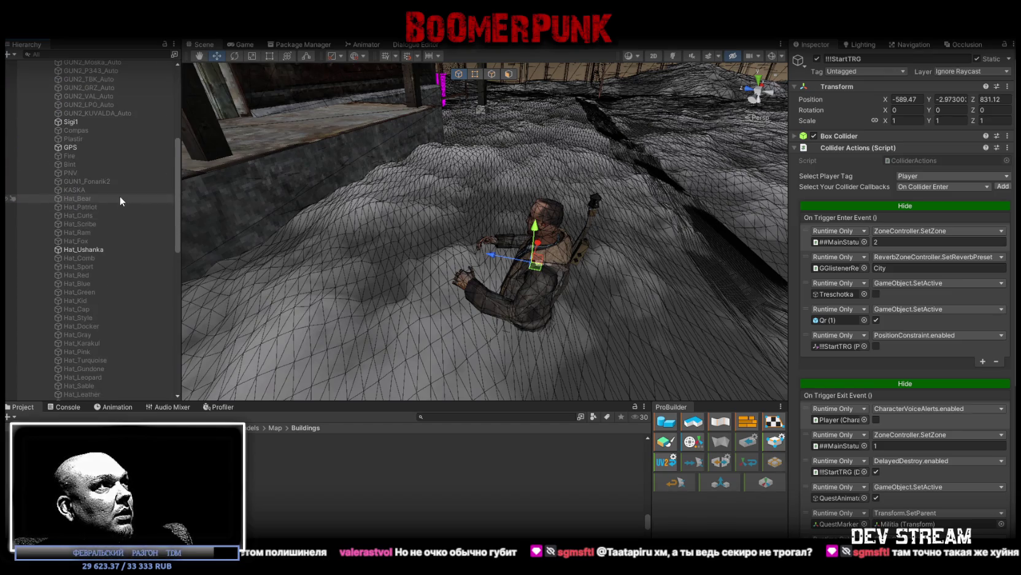
pyautogui.scroll(-1, 120, 200)
pyautogui.scroll(-1, 120, 200)
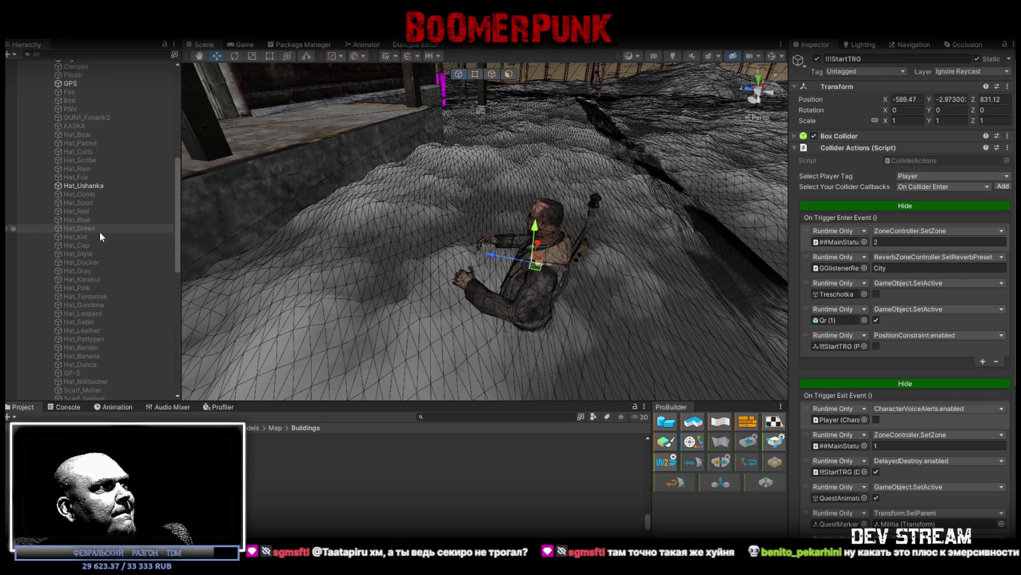
pyautogui.scroll(-4, 100, 231)
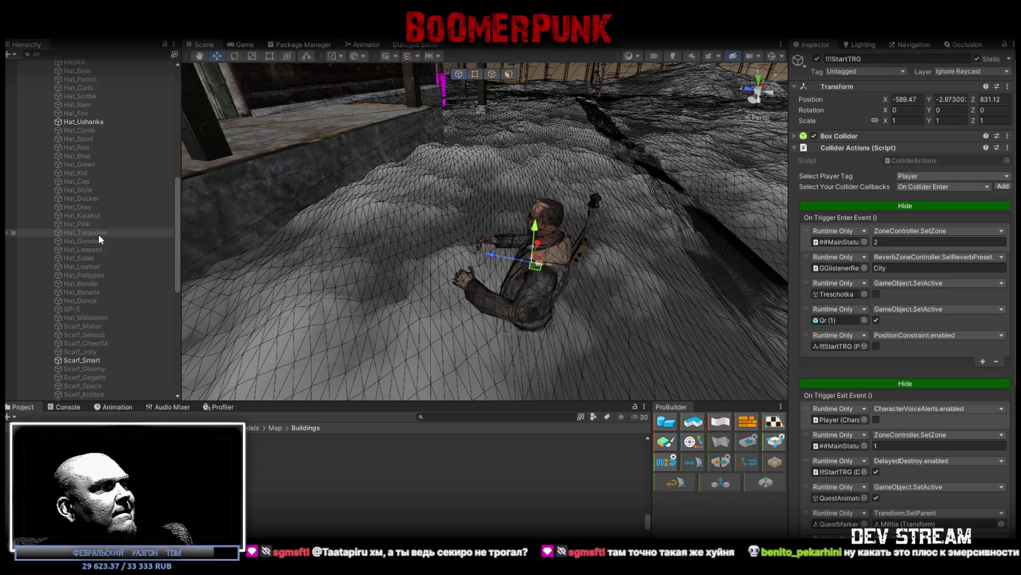
pyautogui.scroll(8, 96, 236)
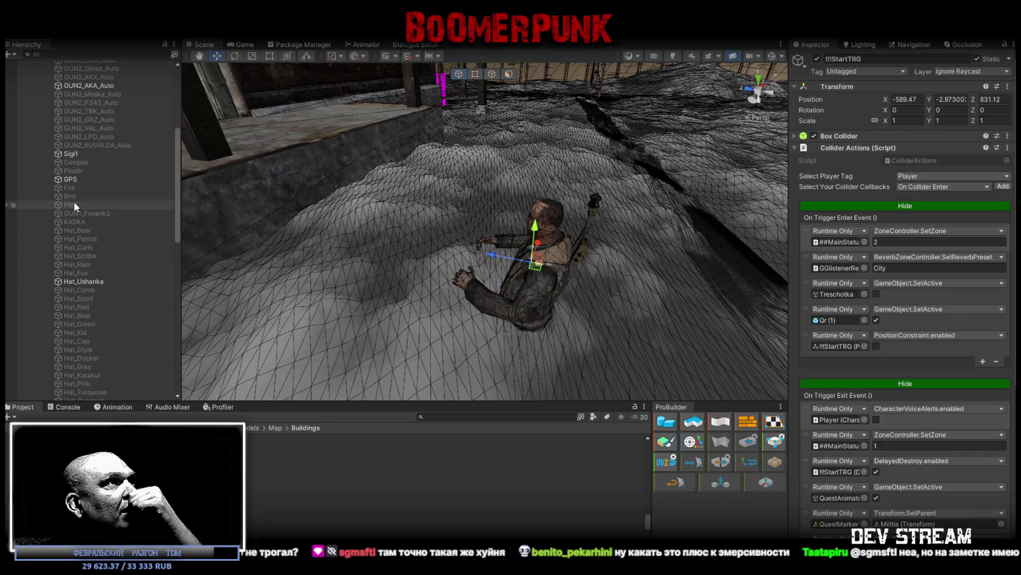
pyautogui.click(74, 203)
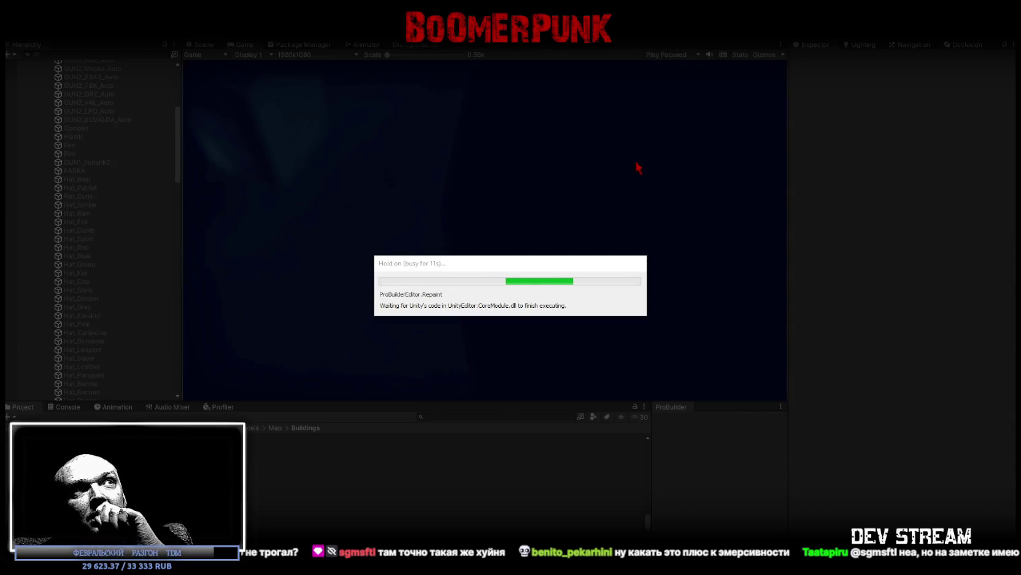
# Maximize the Game view to full size for the playtest
pyautogui.doubleClick(245, 44)
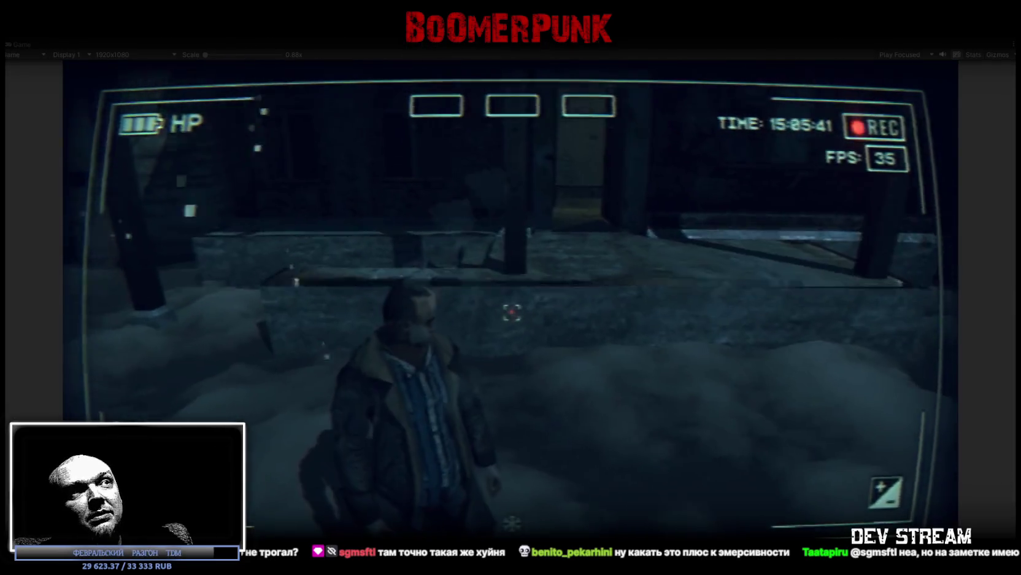
# Open the camcorder menu, browse BAG and QUEST, and erase the NOTEPAD text
pyautogui.press('Tab')
pyautogui.click(586, 203)
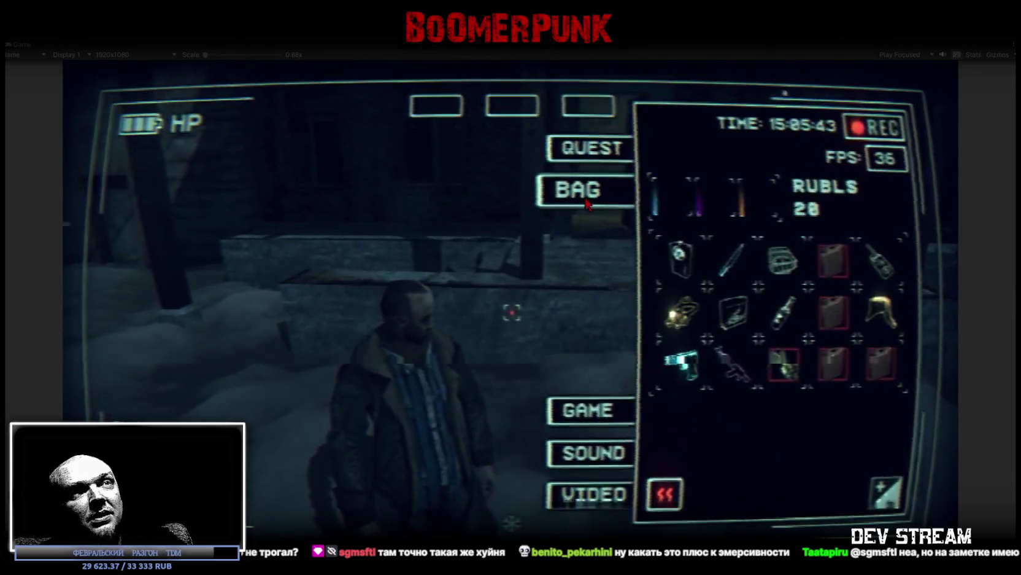
pyautogui.click(588, 148)
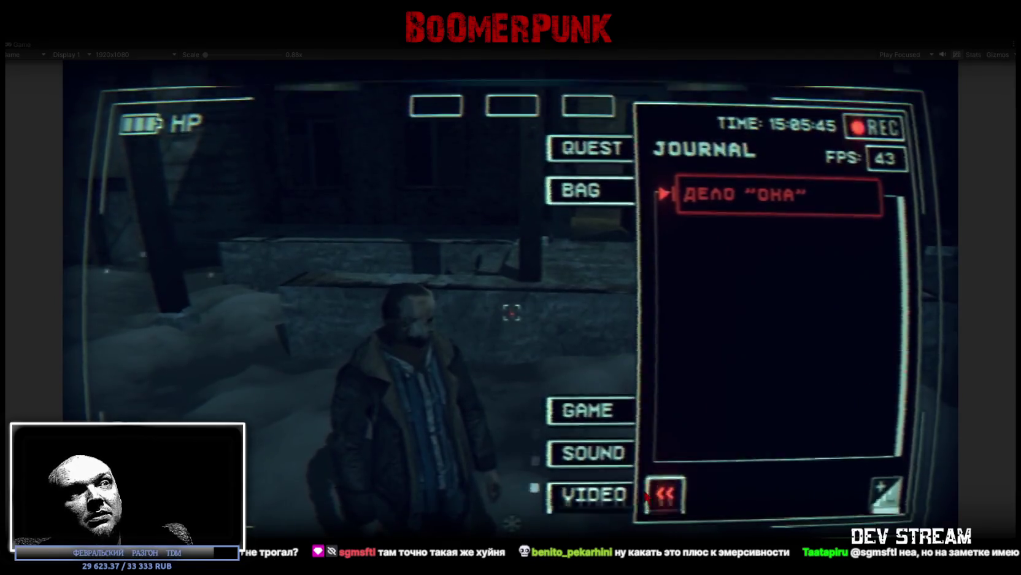
pyautogui.click(649, 495)
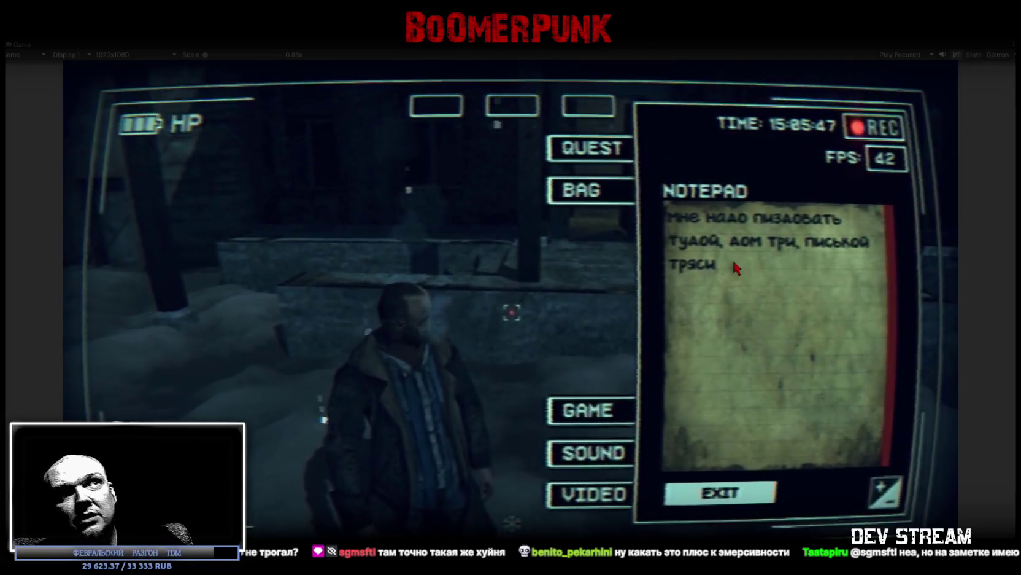
pyautogui.click(737, 269)
pyautogui.press('BackSpace')
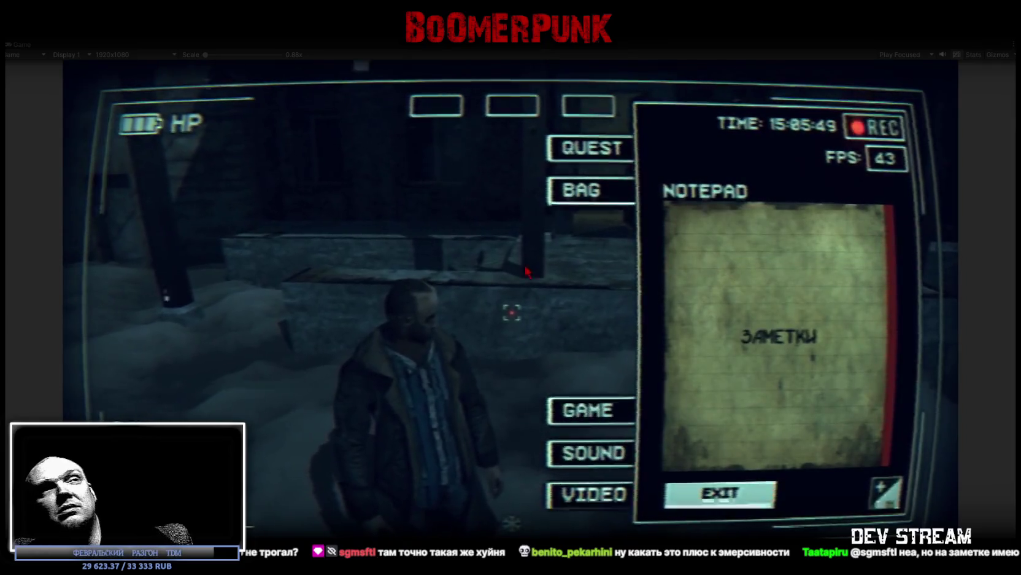
# Back in the bag, equip the basket, notepad card, device, pistol and rifle
pyautogui.click(589, 191)
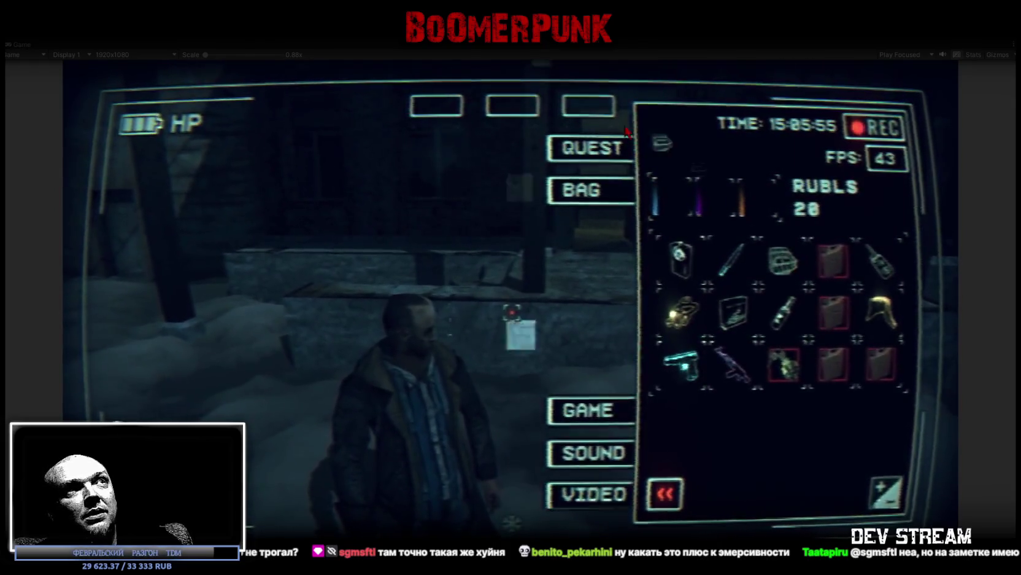
pyautogui.click(783, 260)
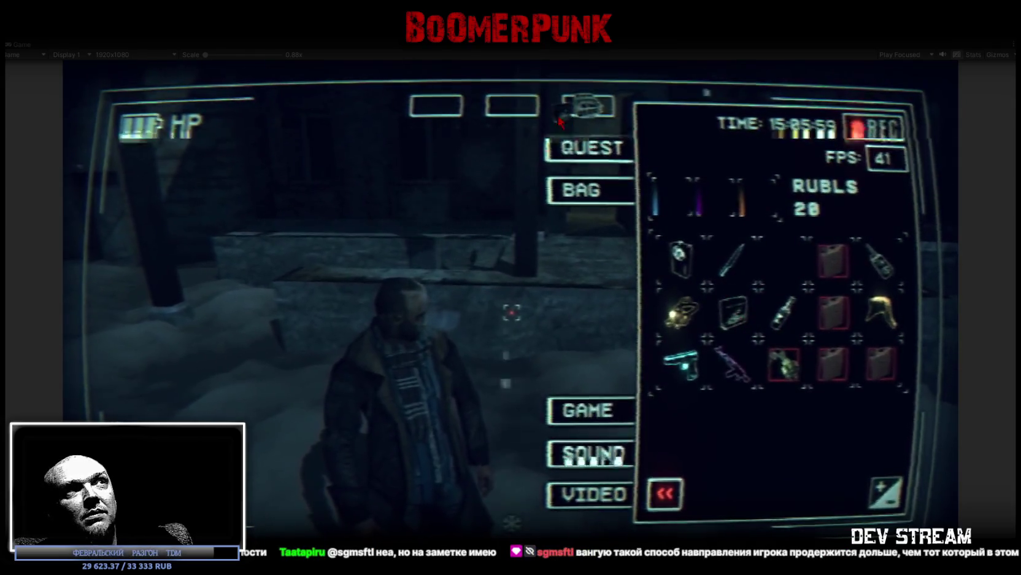
pyautogui.click(519, 112)
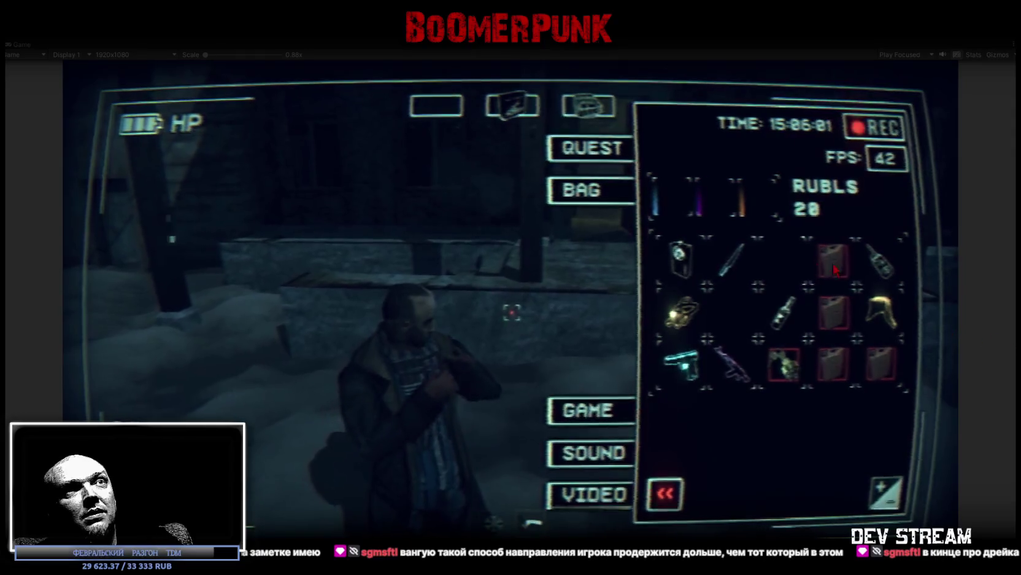
pyautogui.click(680, 258)
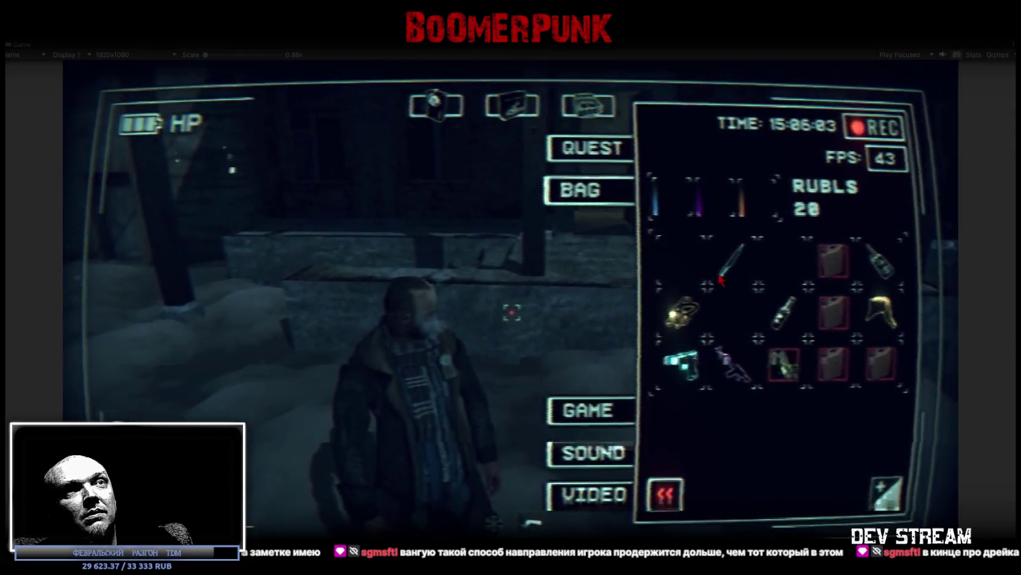
pyautogui.click(733, 367)
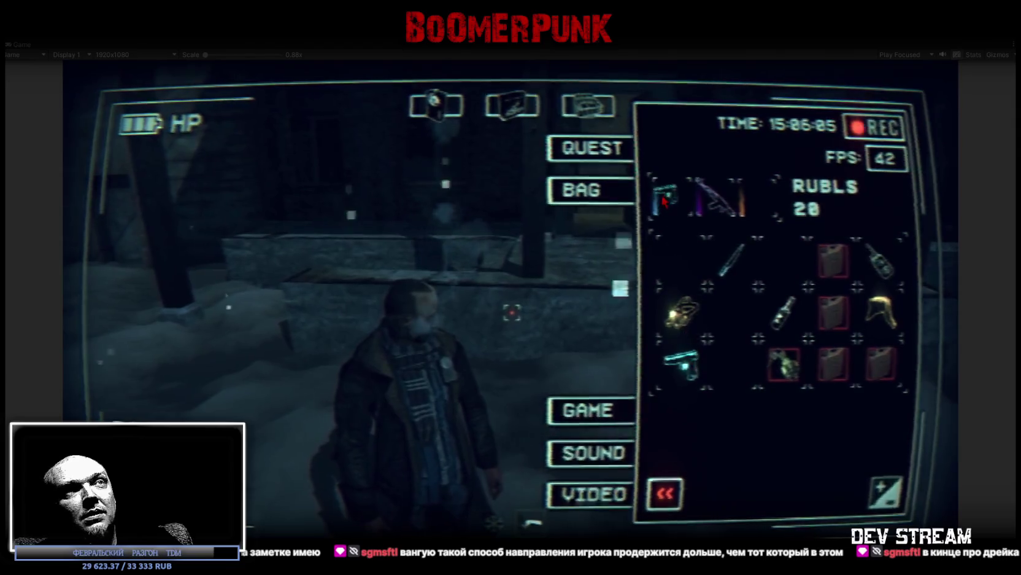
pyautogui.click(682, 365)
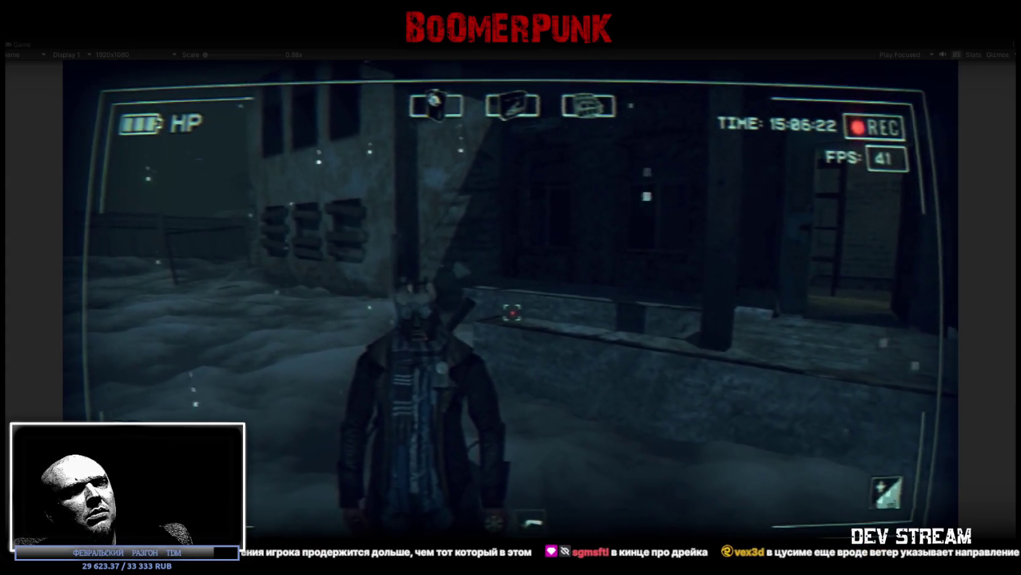
# Toggle night vision on and off a few times, ending off, then walk to the concrete stairway
pyautogui.press('n')
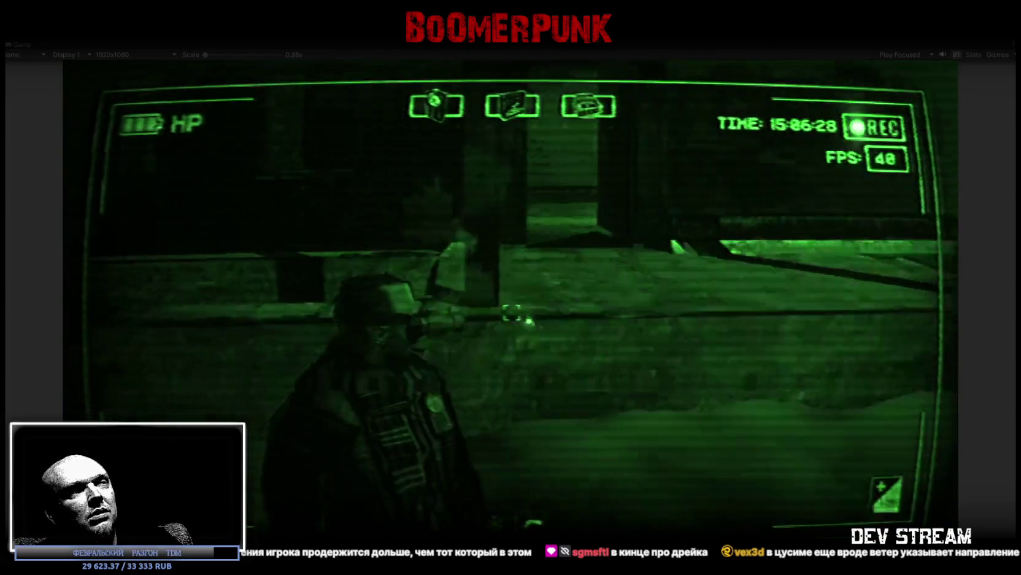
pyautogui.press('n')
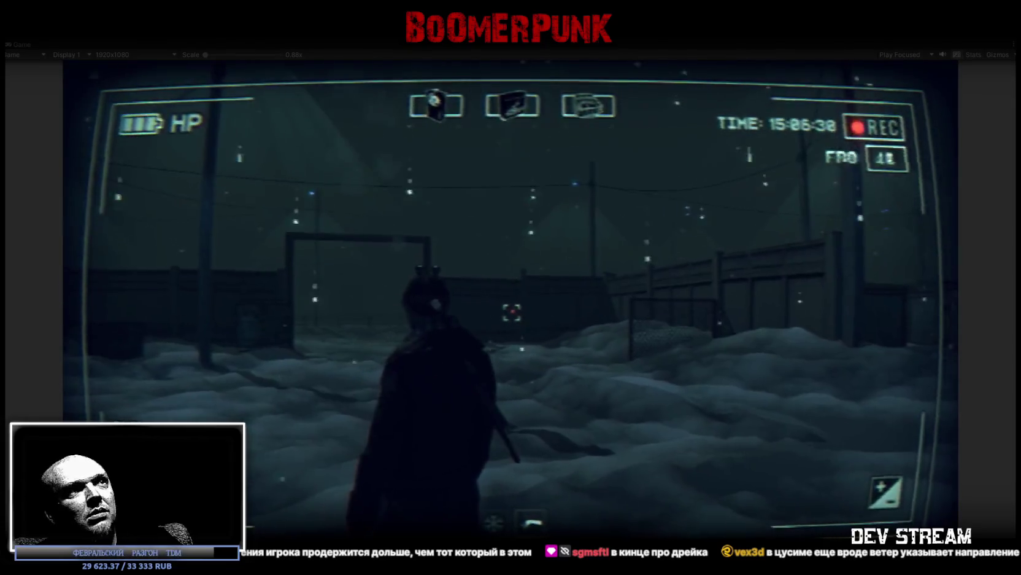
pyautogui.press('n')
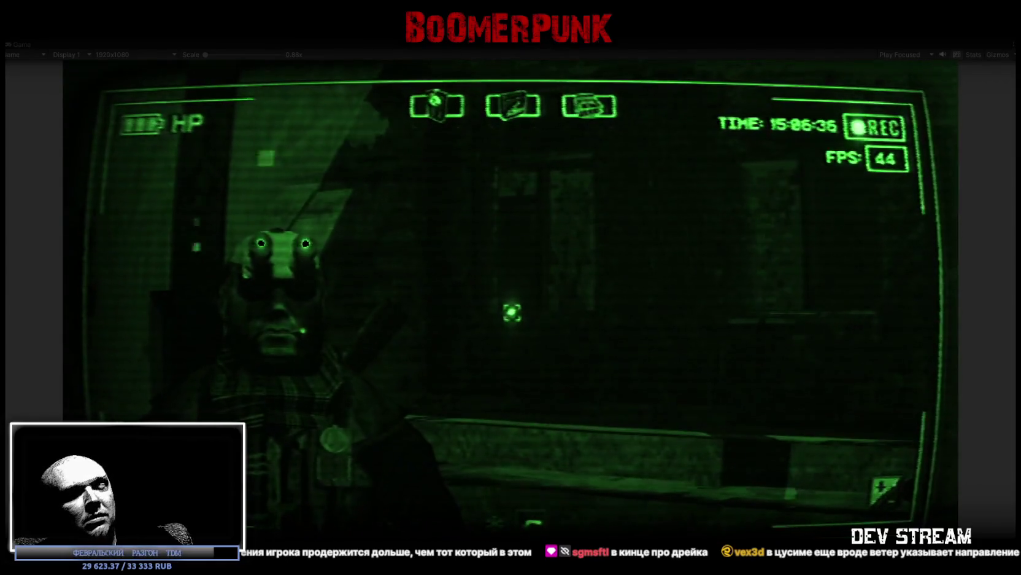
pyautogui.press('n')
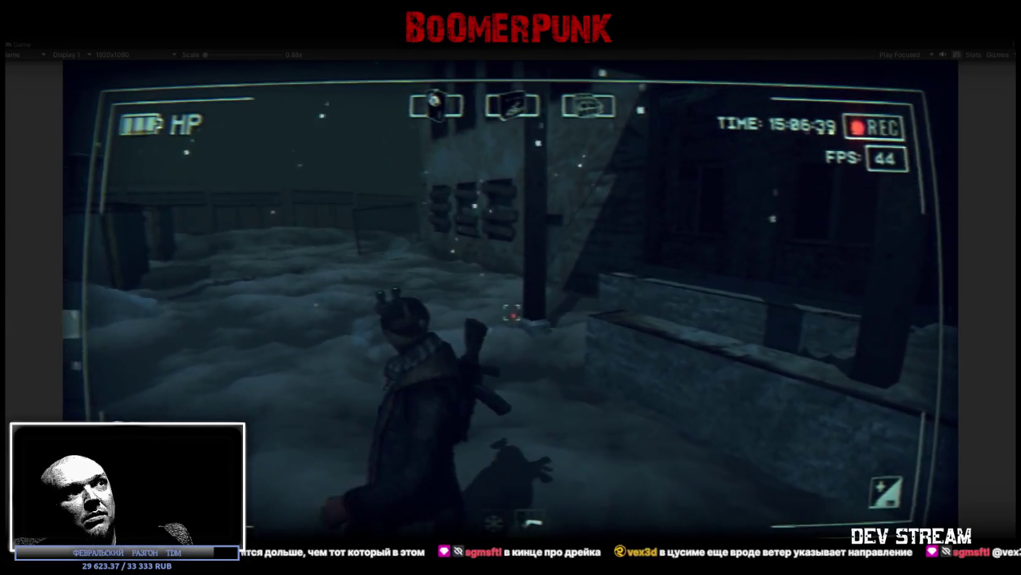
pyautogui.press('w')
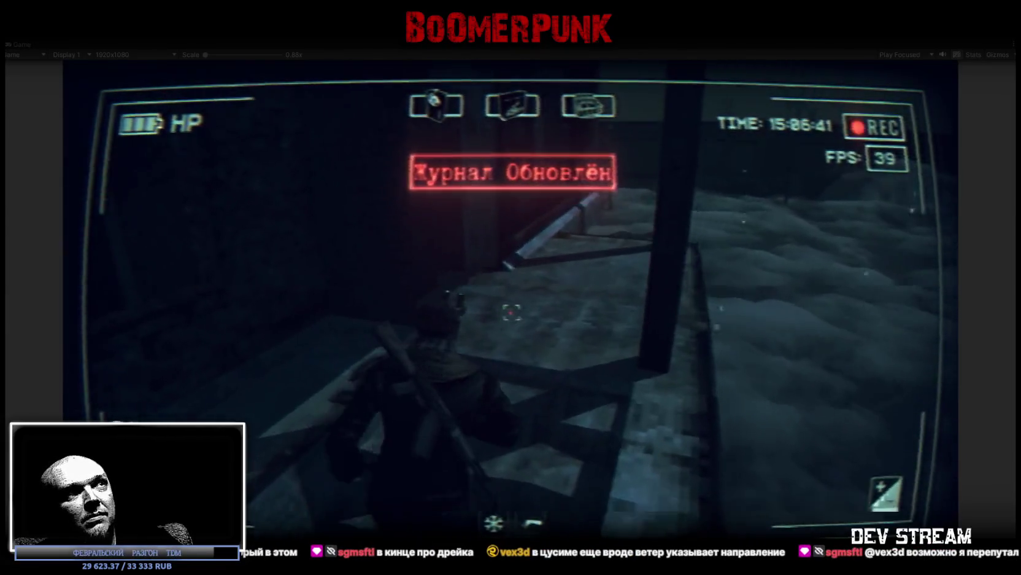
# Walk down the dark corridor, briefly check the inventory, and climb the stairwell
pyautogui.press('w')
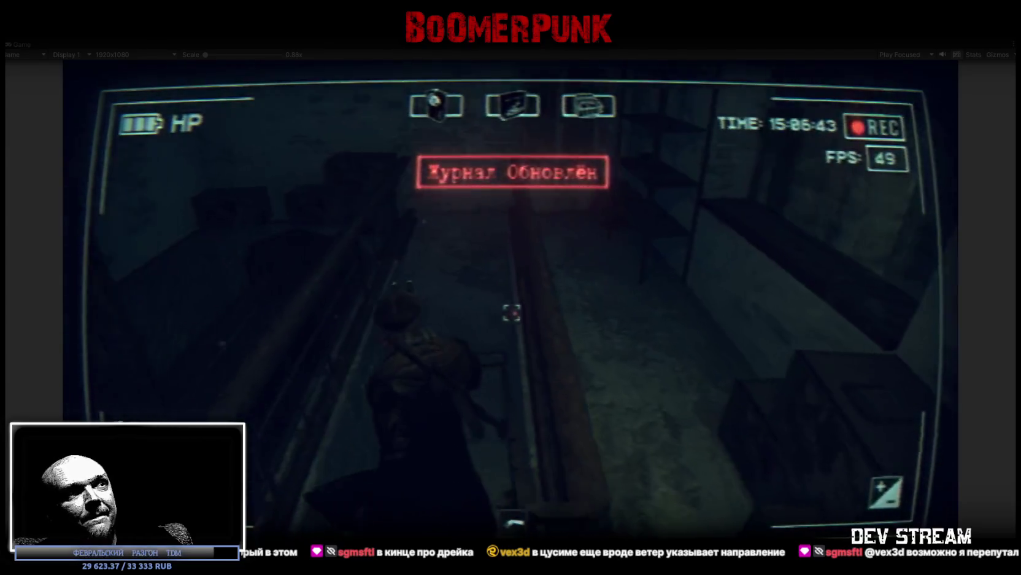
pyautogui.press('w')
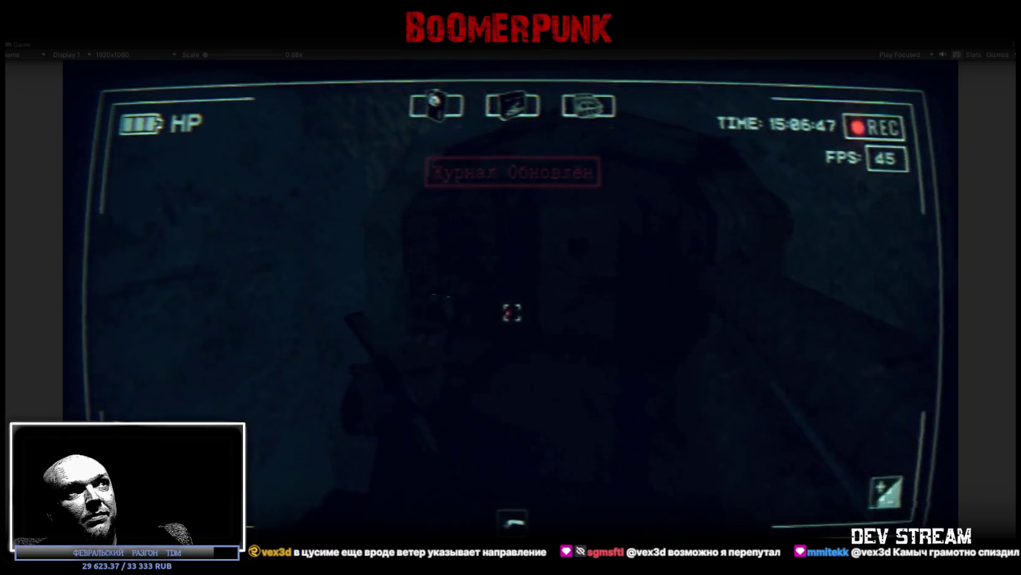
pyautogui.press('w')
pyautogui.press('Tab')
pyautogui.press('Tab')
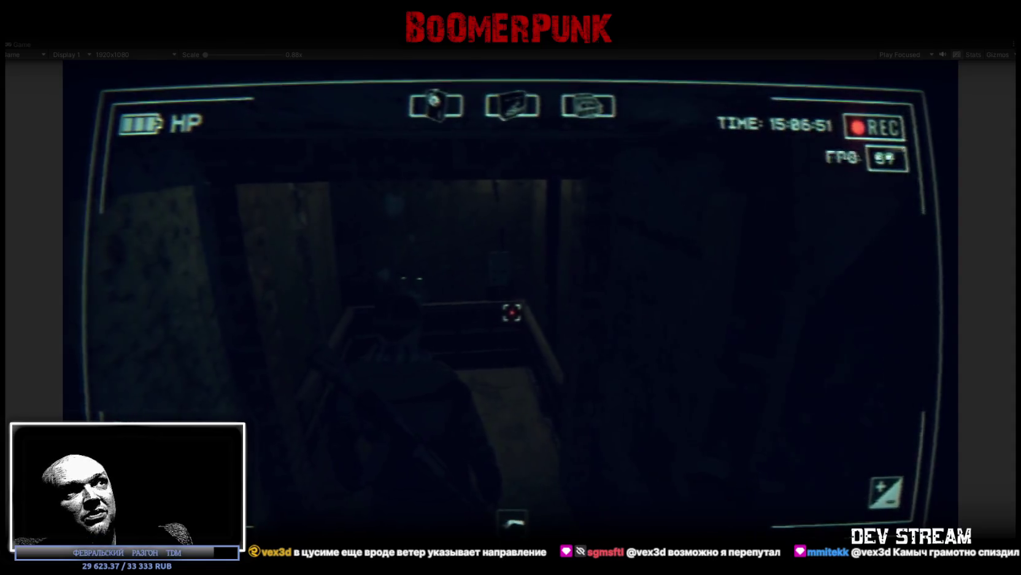
pyautogui.press('w')
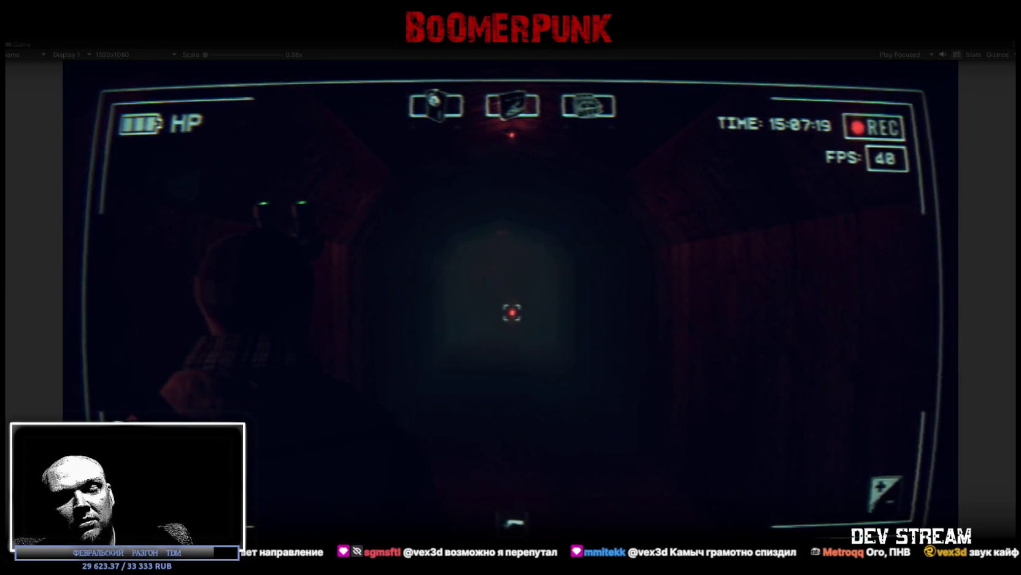
# Switch night vision on, off, and back on while moving through the corridors
pyautogui.press('n')
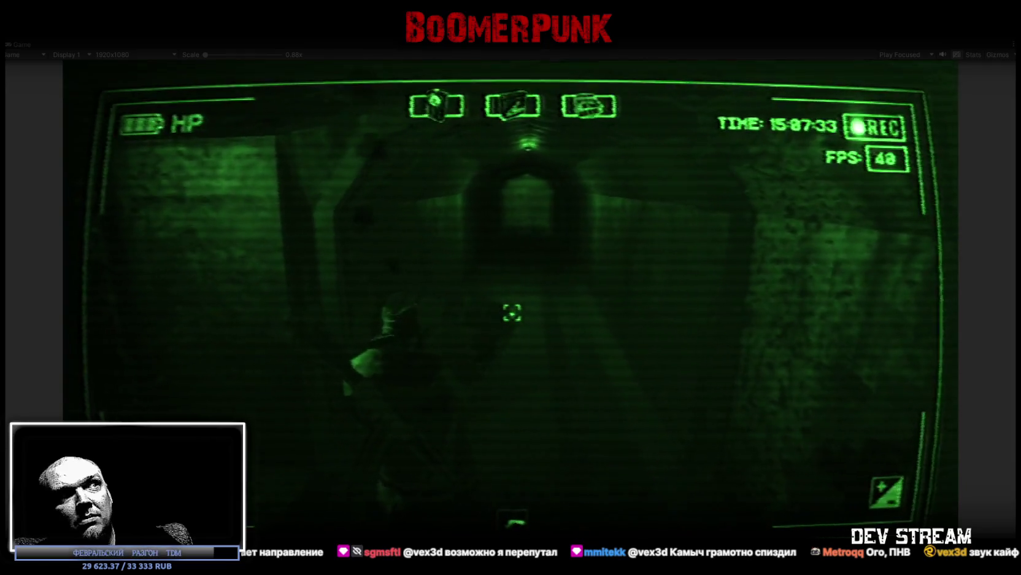
pyautogui.press('n')
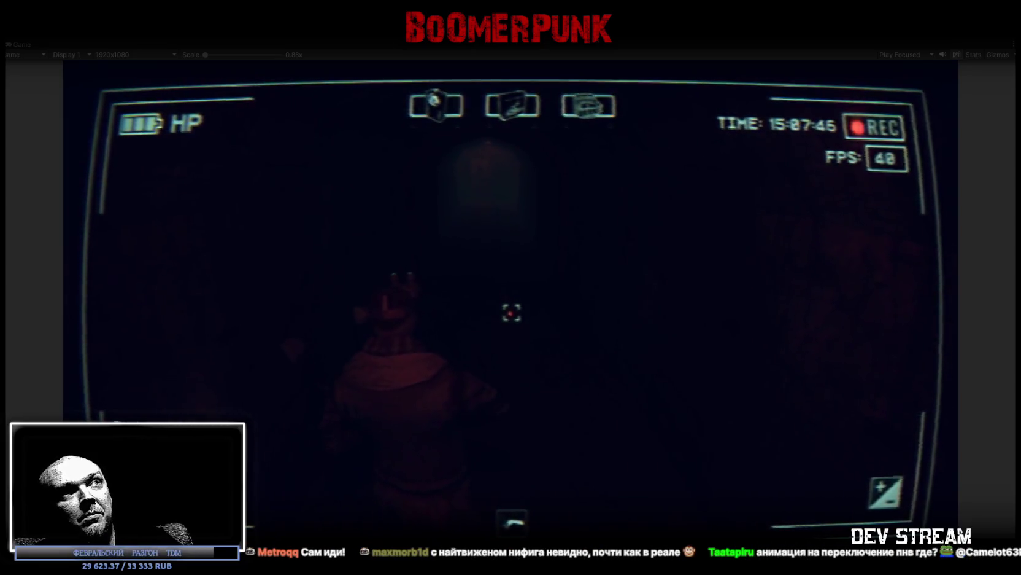
pyautogui.press('n')
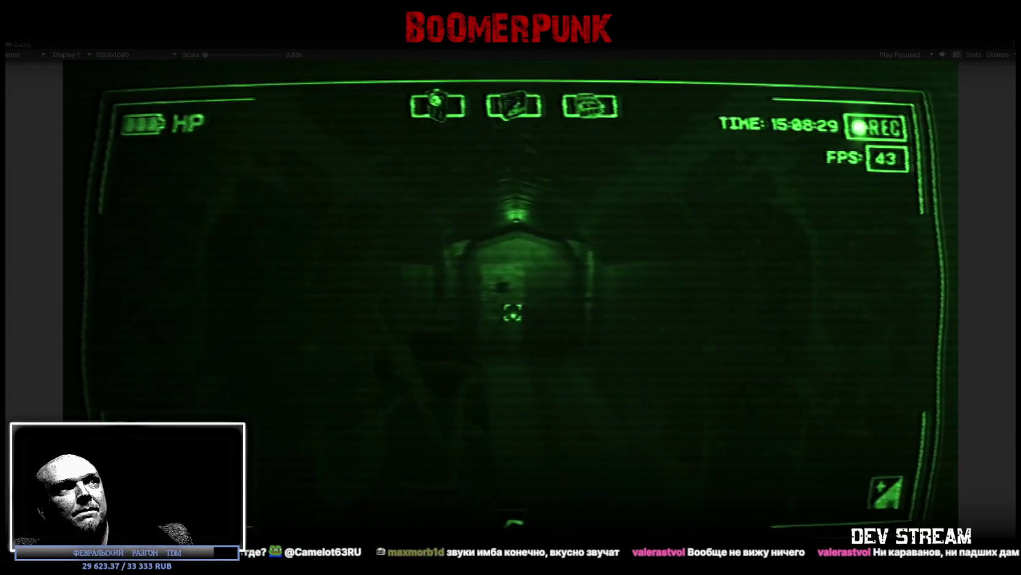
# Turn off night vision and walk through the doorway into the tiled toilet room
pyautogui.press('n')
pyautogui.press('w')
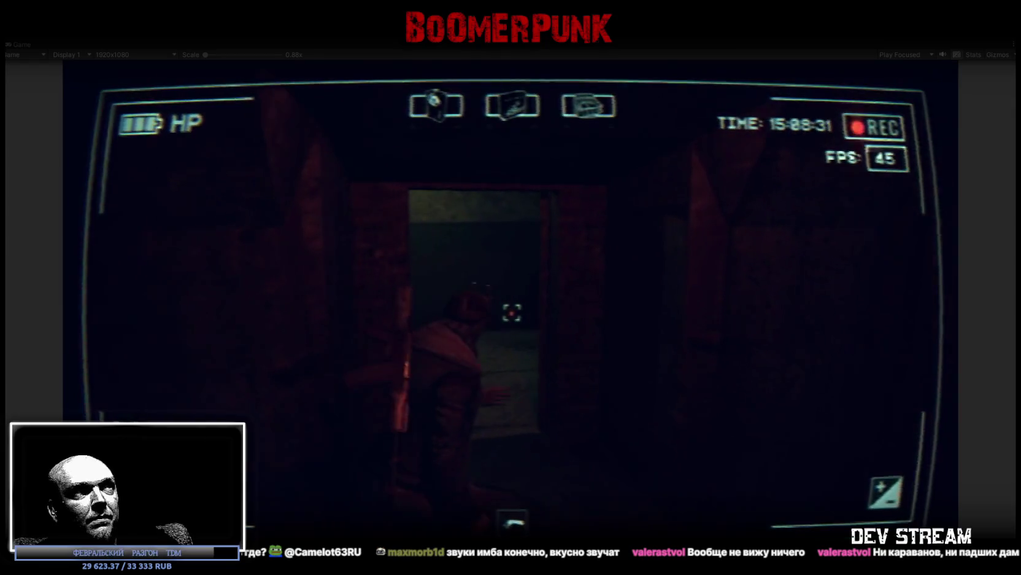
pyautogui.press('w')
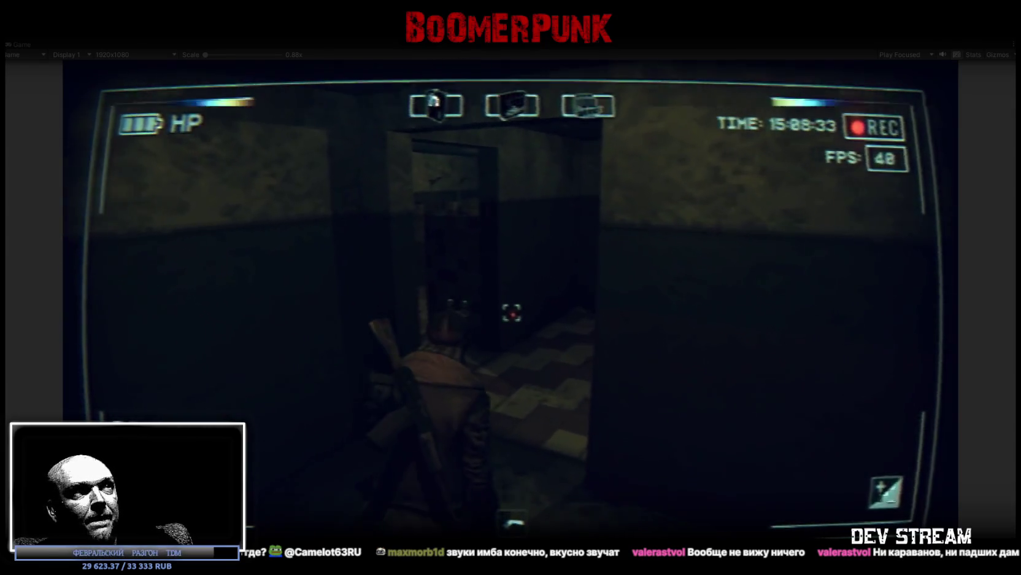
pyautogui.press('w')
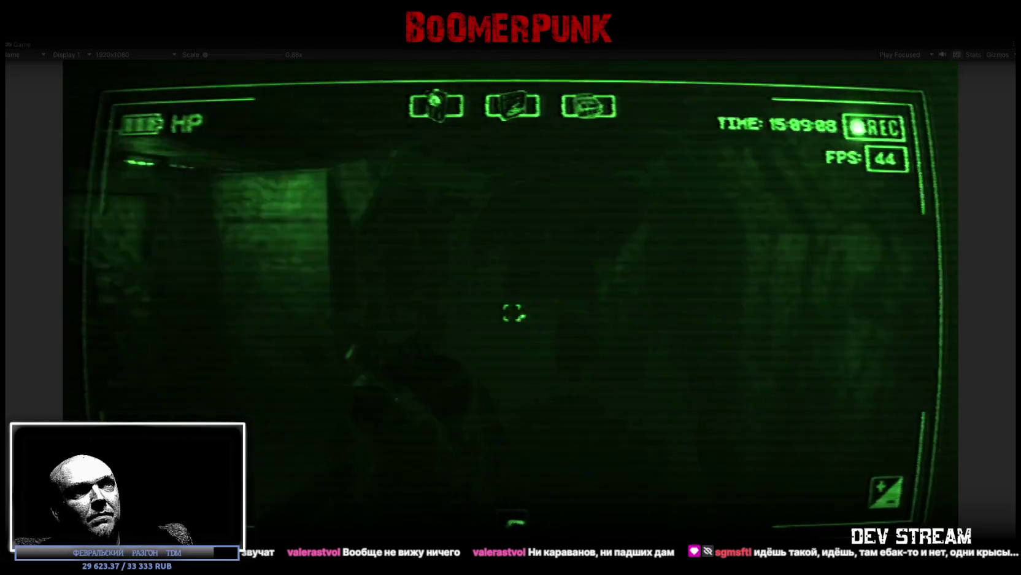
# Flick night vision off and back on, then bring up the in-game inventory menu
pyautogui.press('n')
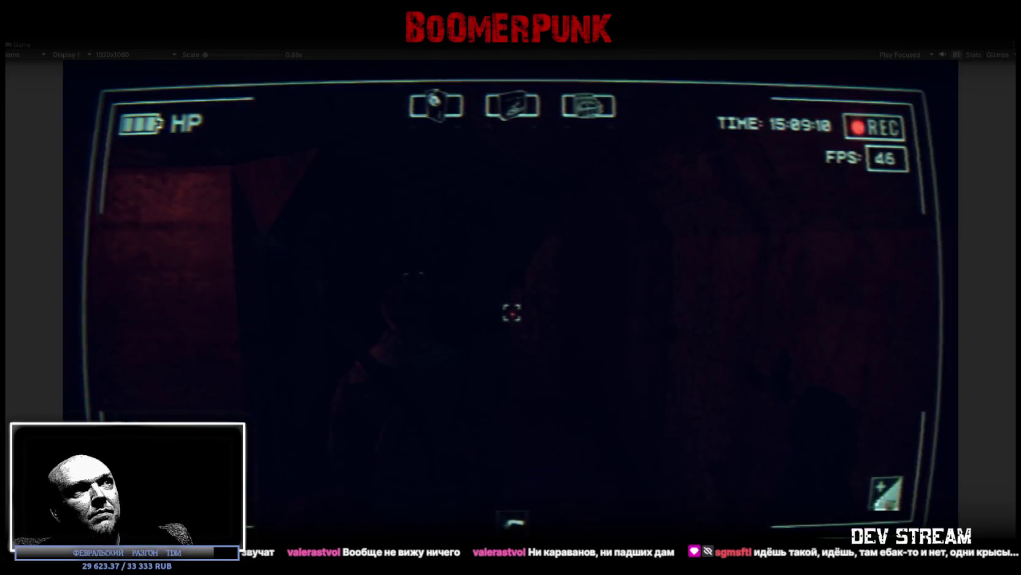
pyautogui.press('n')
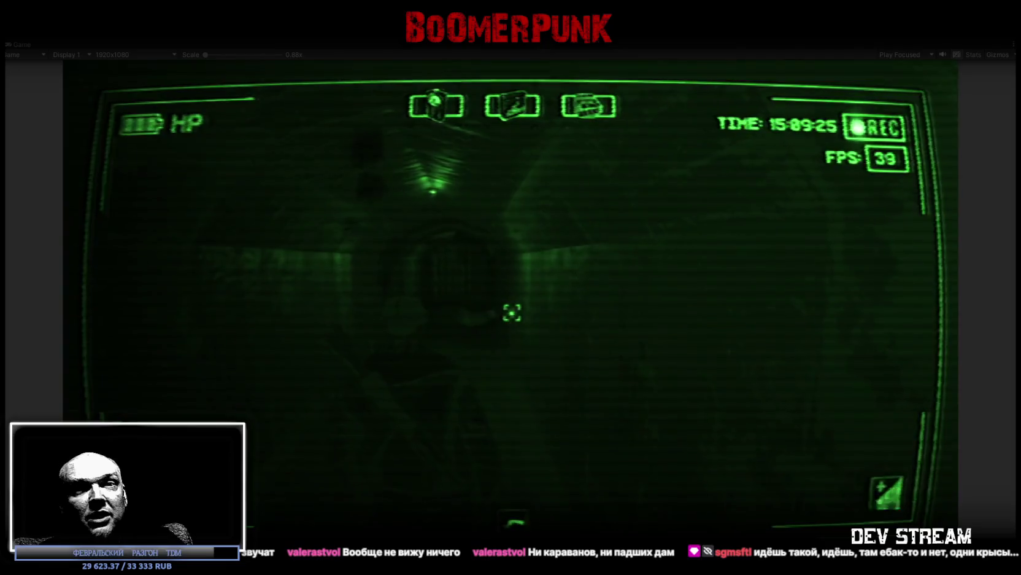
pyautogui.press('Tab')
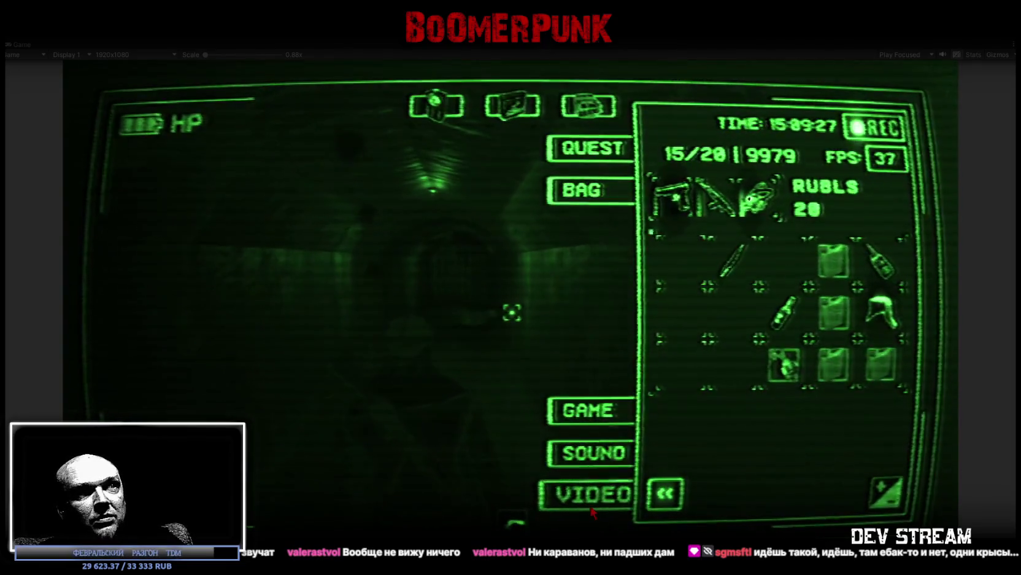
# Nudge the VIDEO Contrast slider up, resume play, and switch night vision off
pyautogui.click(592, 507)
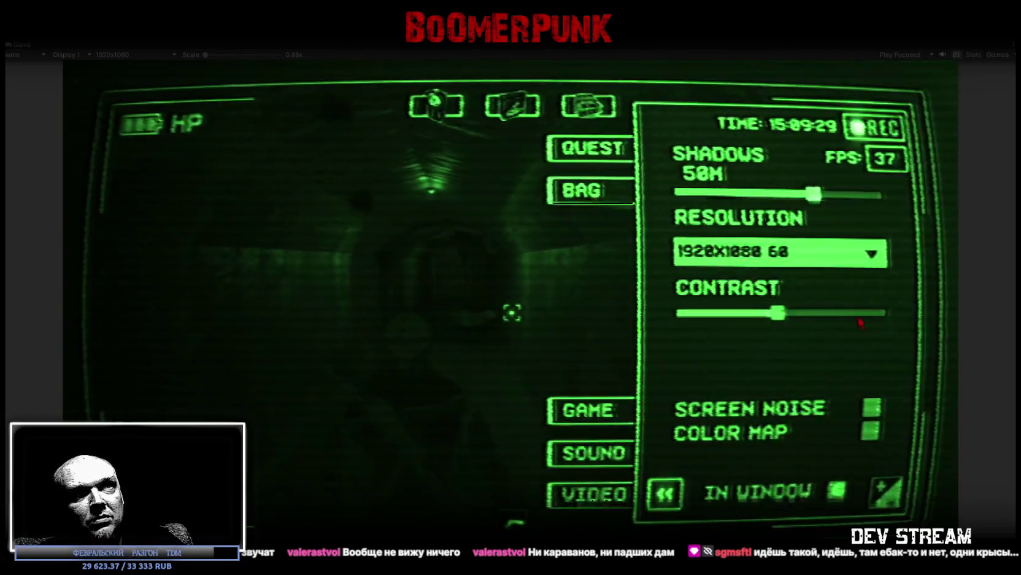
pyautogui.moveTo(861, 316); pyautogui.dragTo(867, 316)
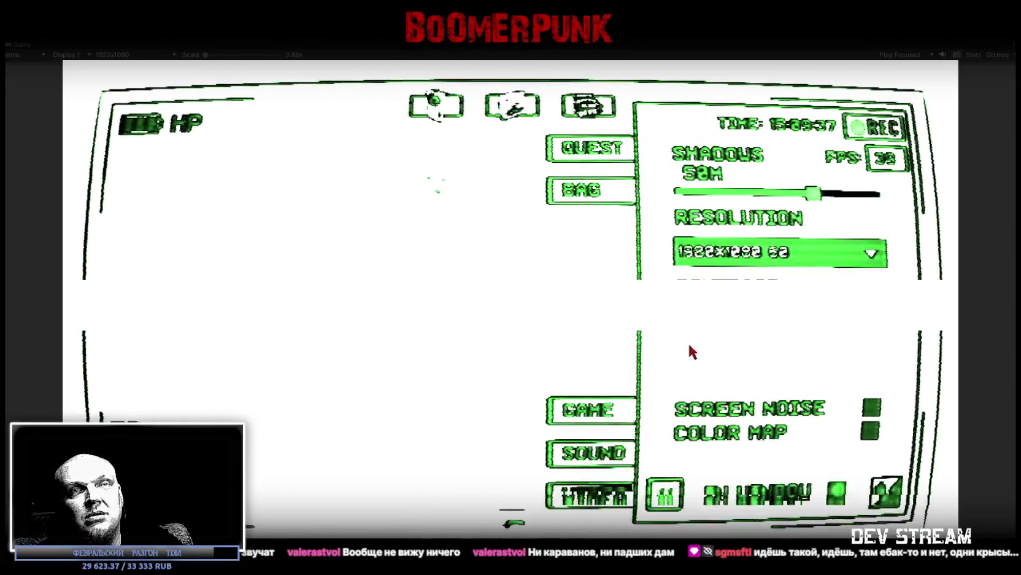
pyautogui.press('Escape')
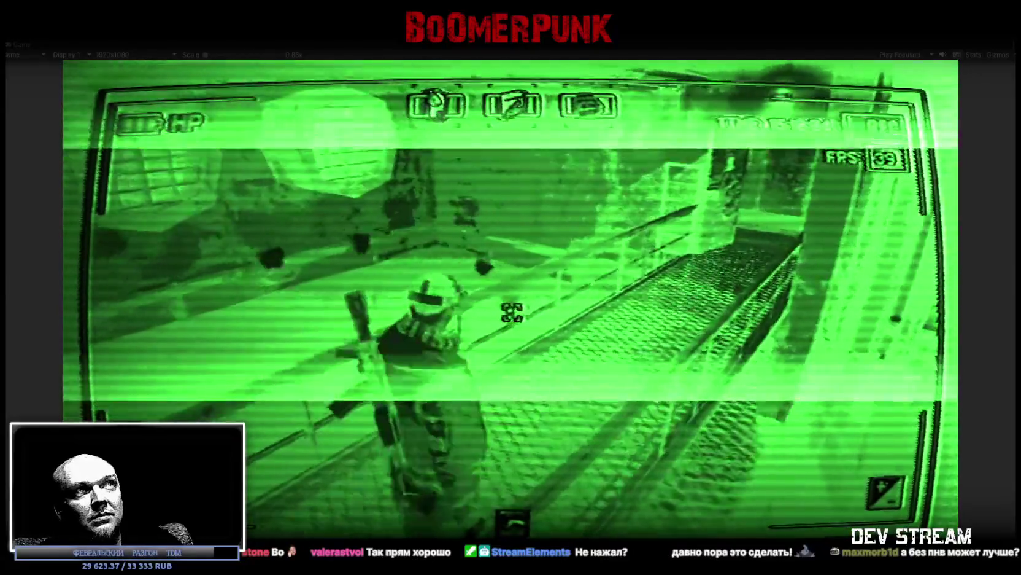
pyautogui.press('n')
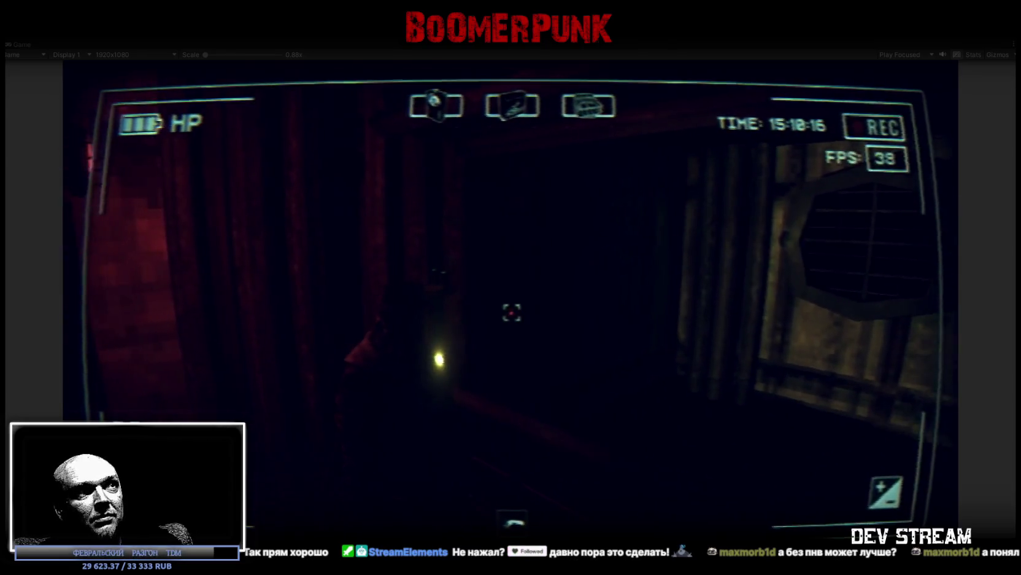
# Toggle night vision on and off, turn on the flashlight, walk the hallway, and open VIDEO settings
pyautogui.press('n')
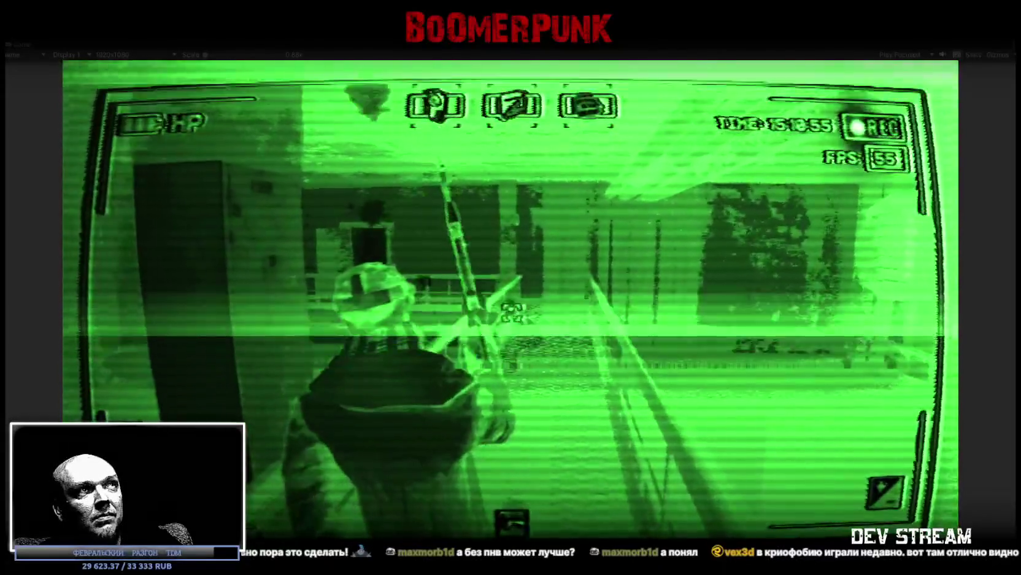
pyautogui.press('n')
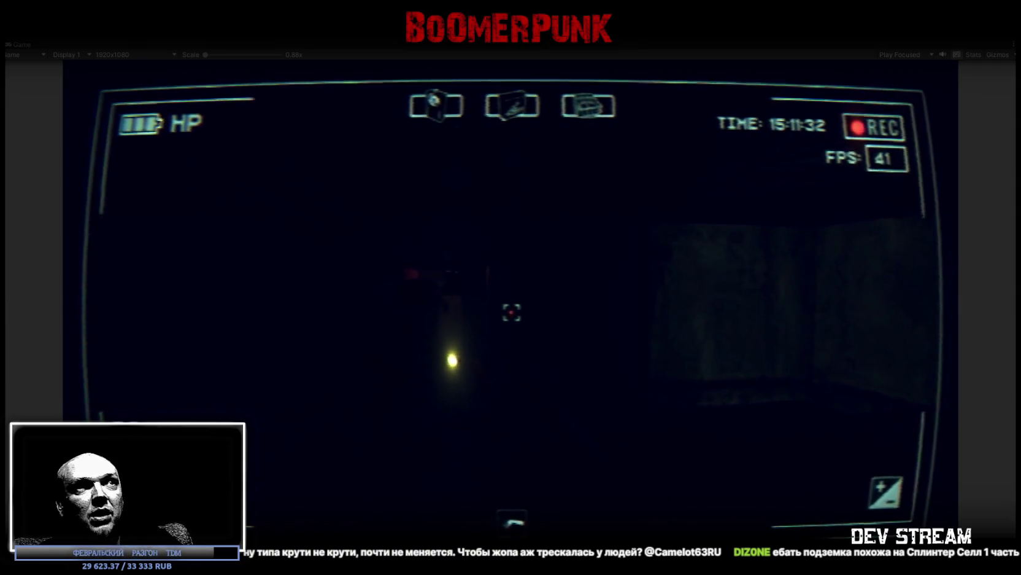
pyautogui.press('f')
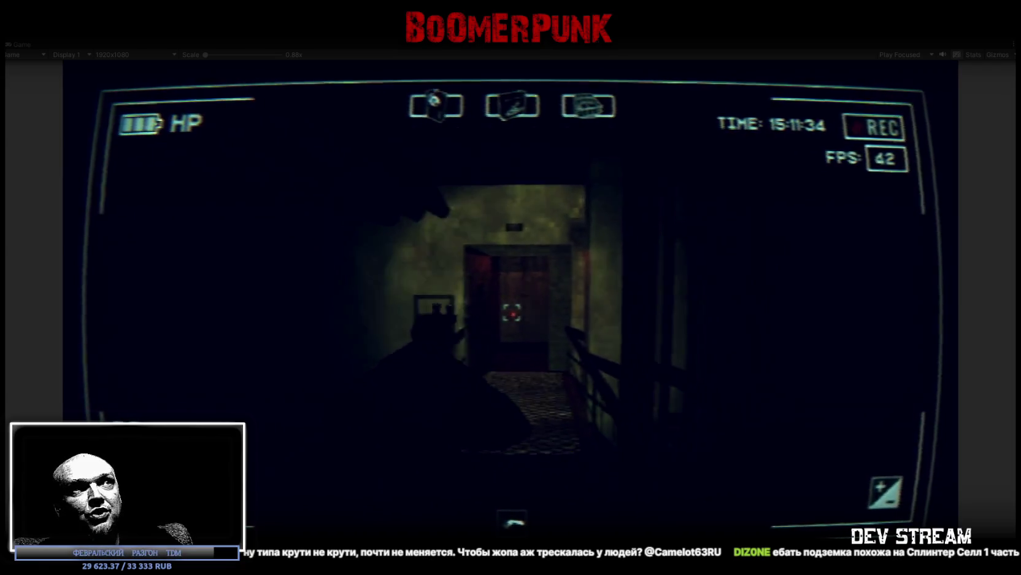
pyautogui.press('w')
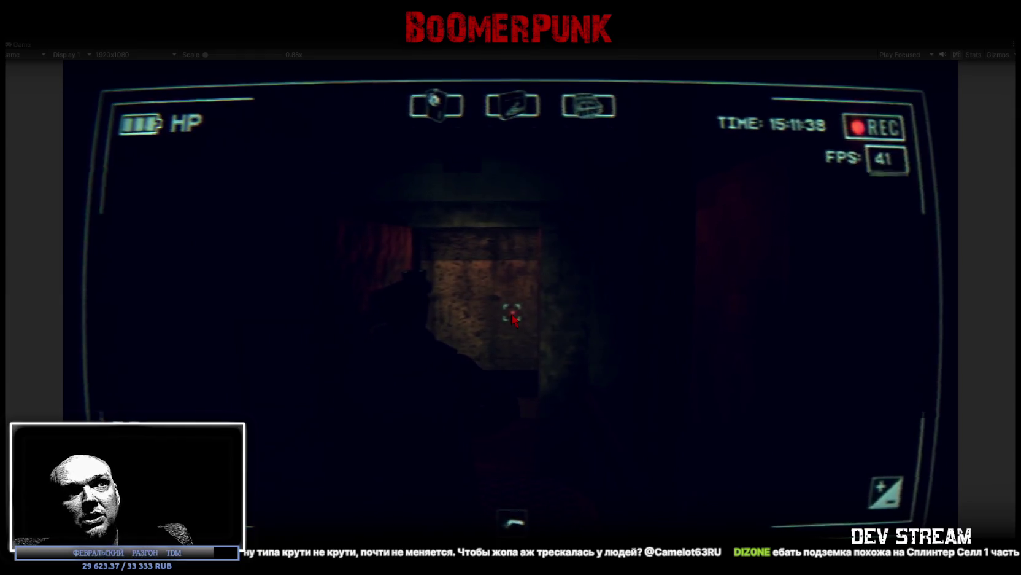
pyautogui.press('Escape')
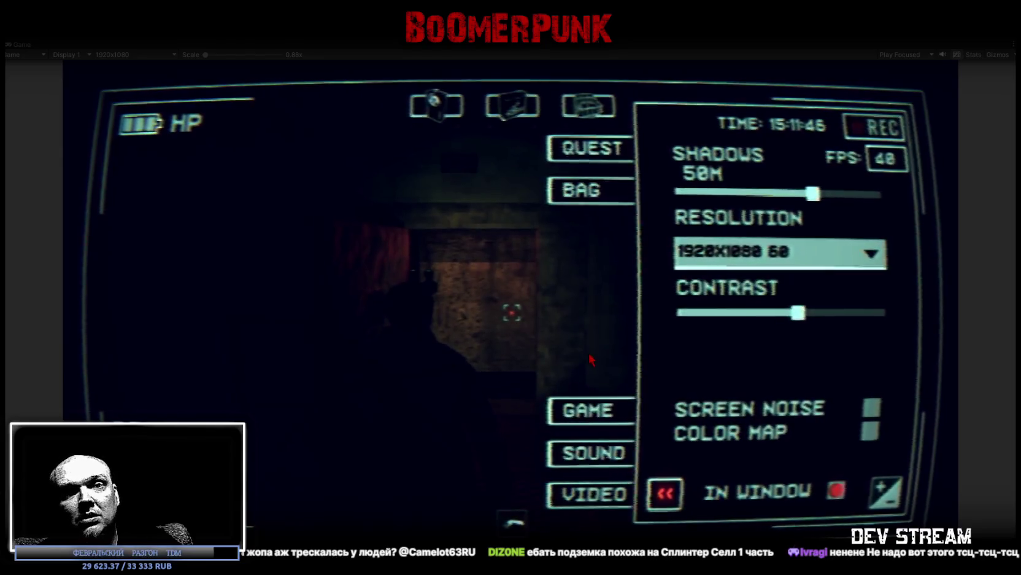
# Drag the Contrast slider lower, close the settings, and toggle night vision on then off
pyautogui.moveTo(797, 312); pyautogui.dragTo(680, 313)
pyautogui.moveTo(460, 328)
pyautogui.mouseDown()
pyautogui.moveTo(884, 332)
pyautogui.moveTo(675, 332)
pyautogui.moveTo(880, 332)
pyautogui.moveTo(678, 332)
pyautogui.moveTo(764, 319)
pyautogui.mouseUp()
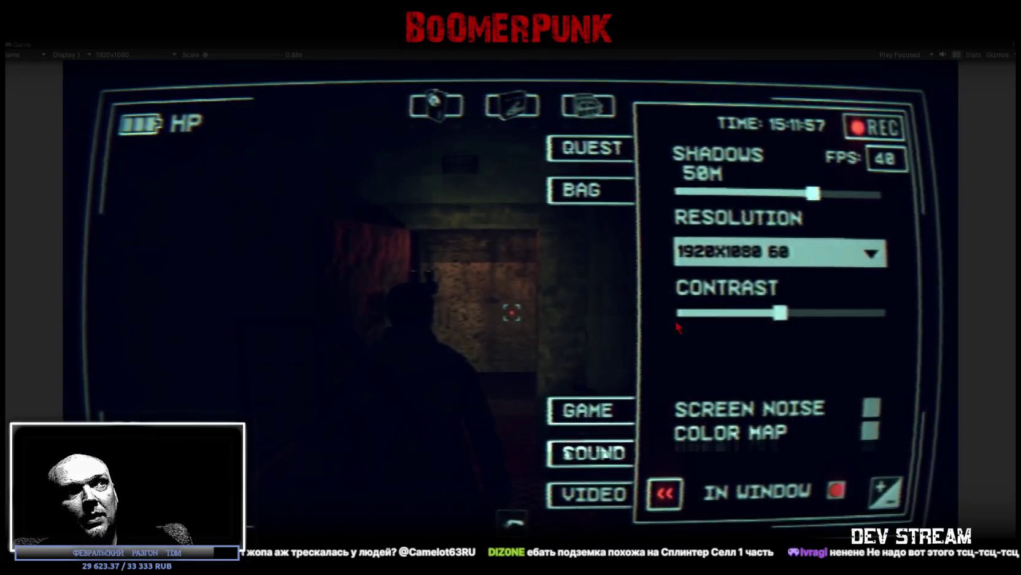
pyautogui.press('Escape')
pyautogui.press('n')
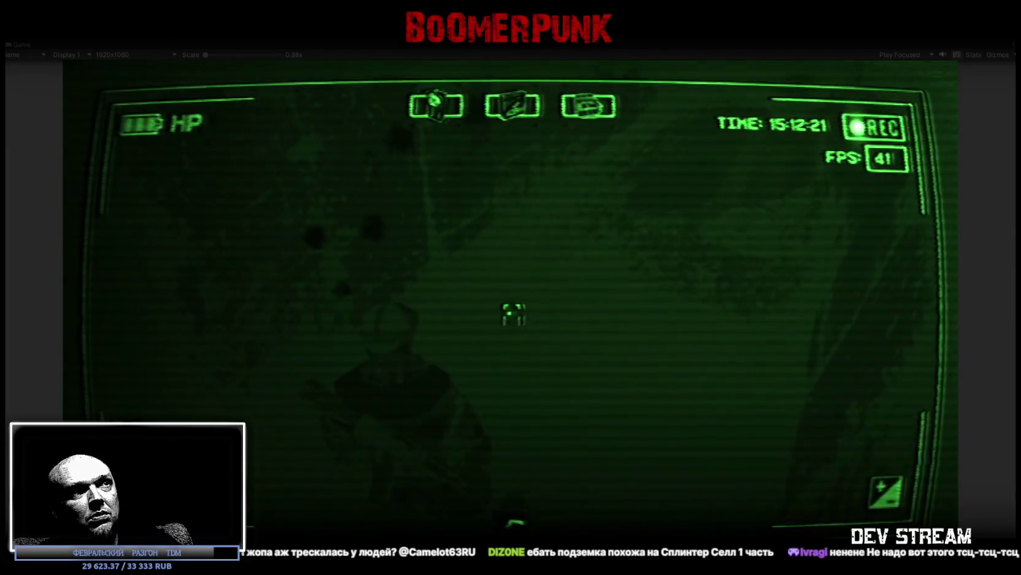
pyautogui.press('n')
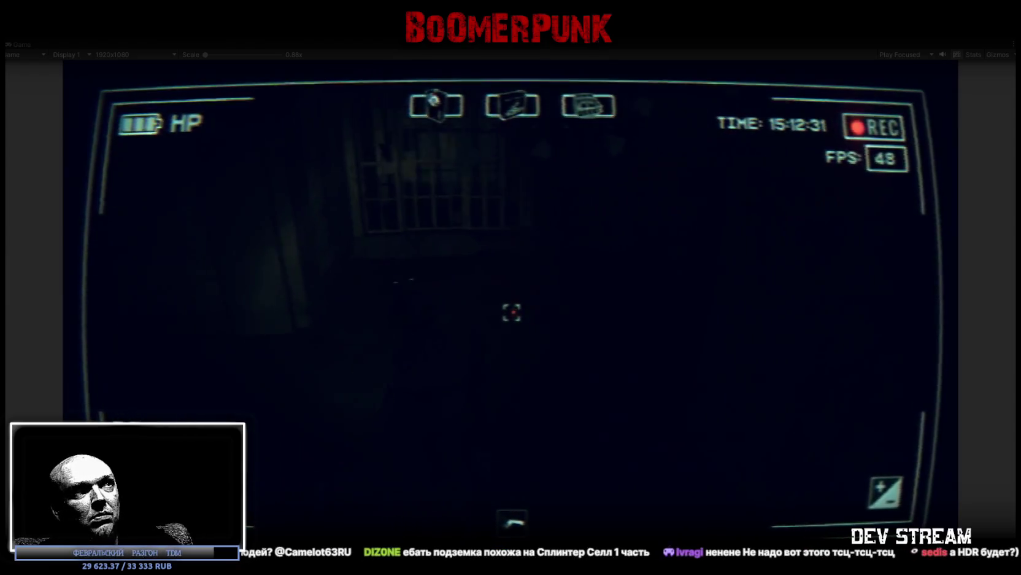
# Start camcorder recording, toggle the middle function on and off, and reopen the settings at the stairwell
pyautogui.press('r')
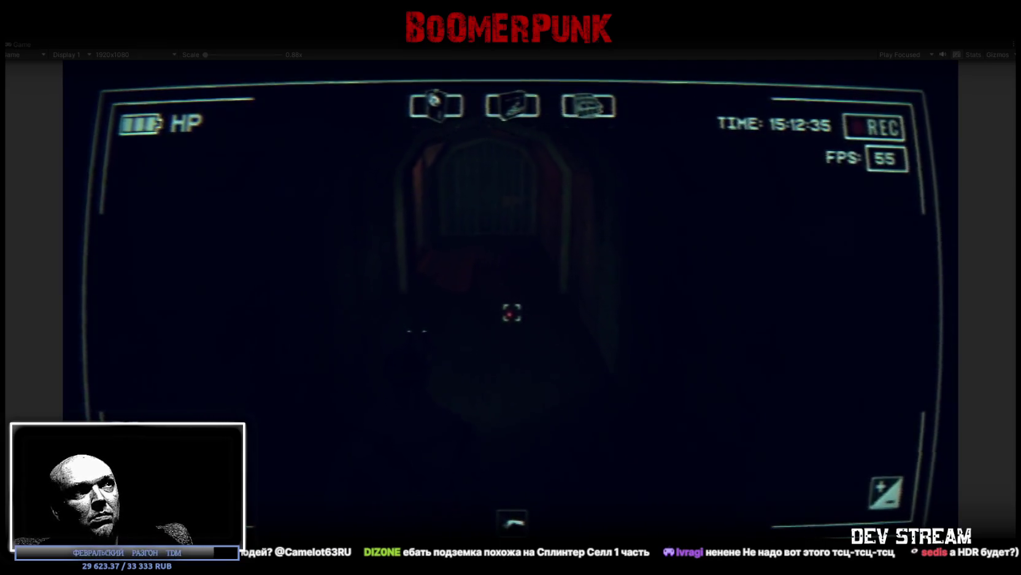
pyautogui.press('f')
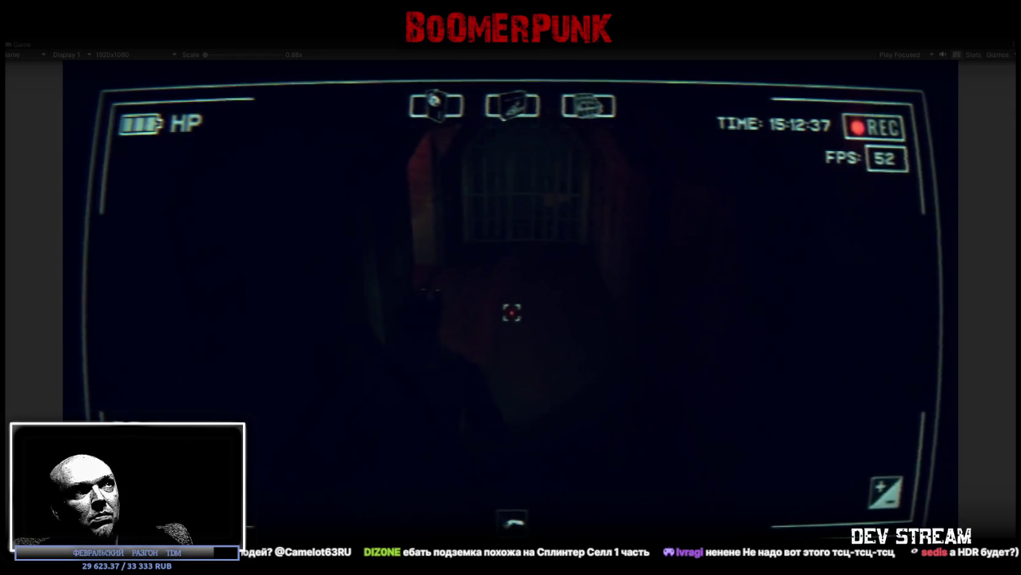
pyautogui.press('f')
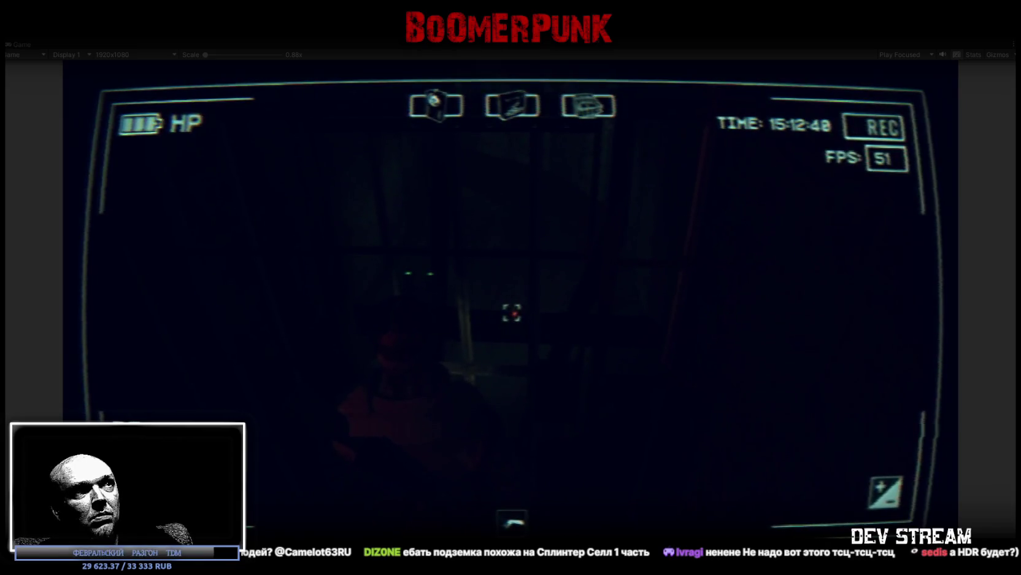
pyautogui.press('r')
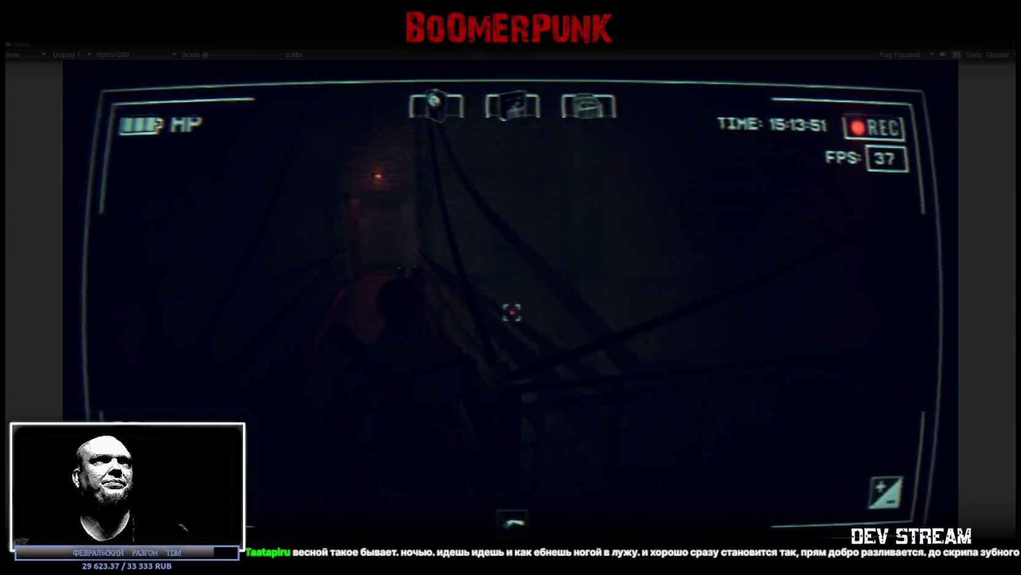
pyautogui.press('Escape')
# Try the game's Contrast at its minimum, then set it back to about the middle
pyautogui.moveTo(780, 313); pyautogui.dragTo(645, 318)
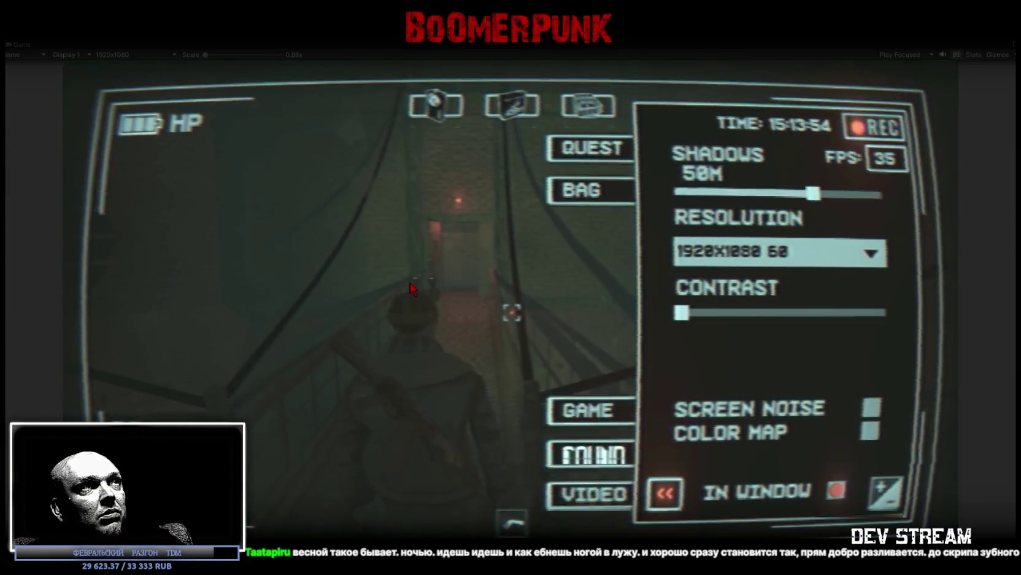
pyautogui.press('Escape')
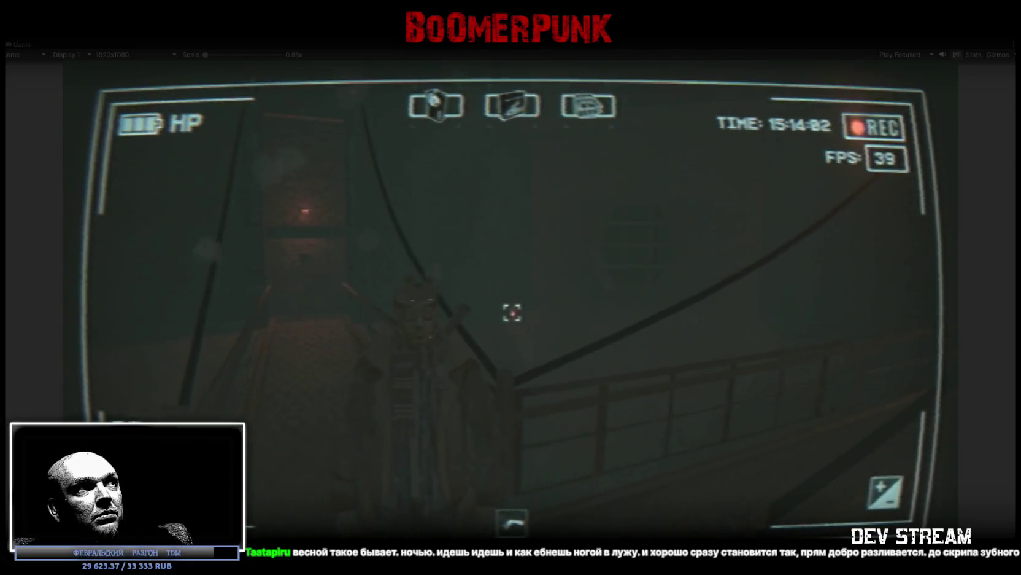
pyautogui.press('Escape')
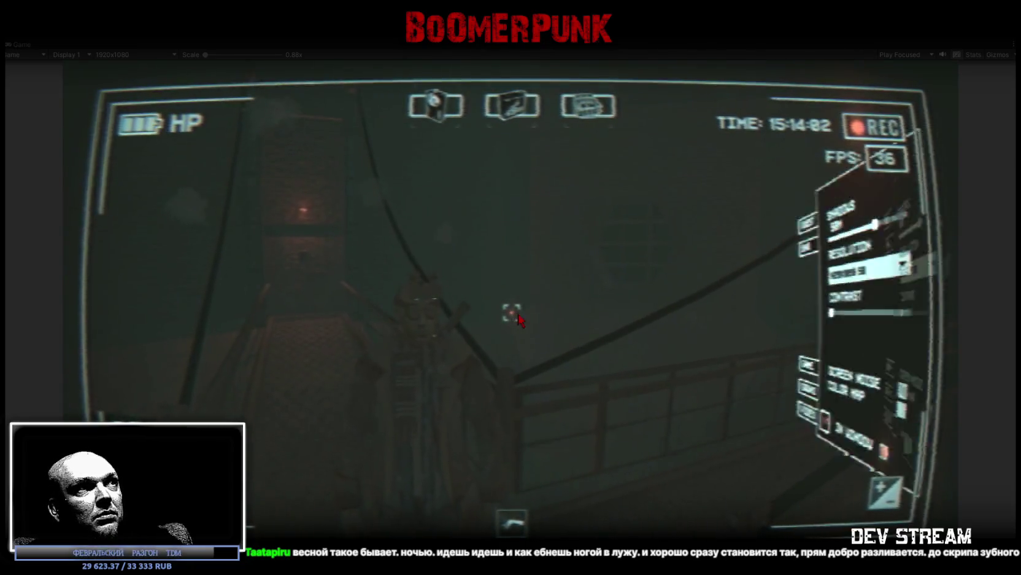
pyautogui.moveTo(678, 312); pyautogui.dragTo(770, 326)
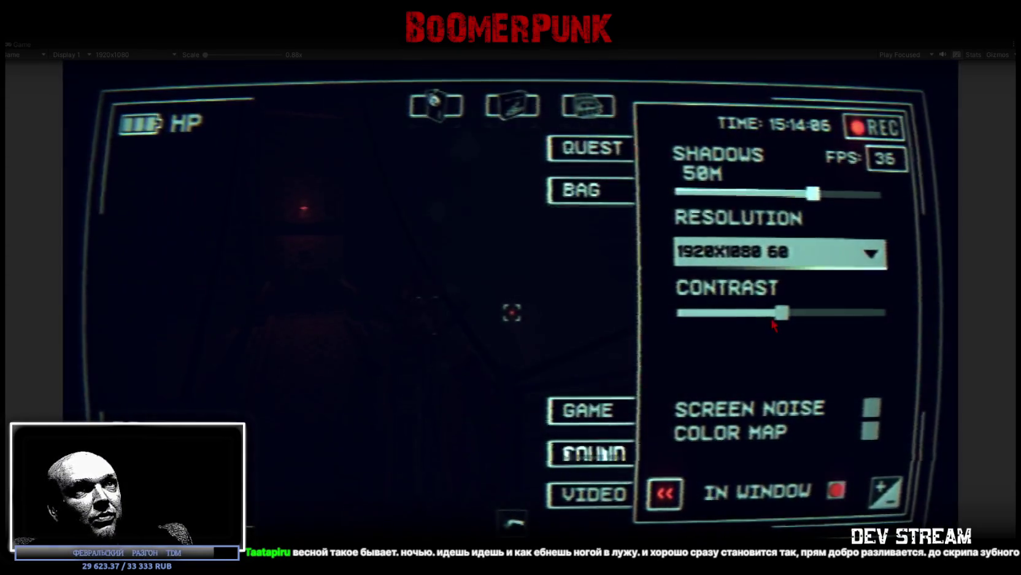
pyautogui.press('Escape')
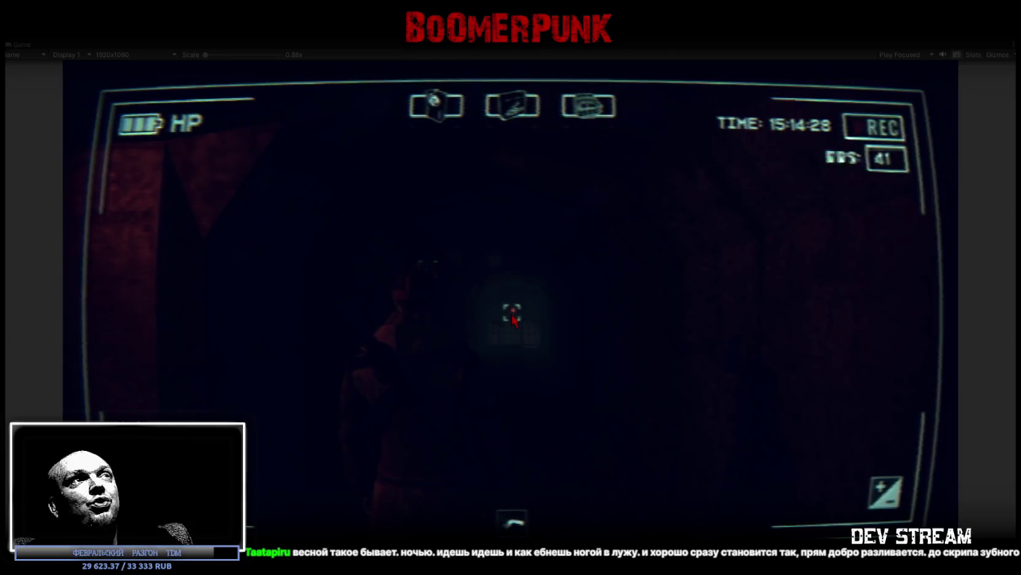
# Switch the camera to night vision, then stop the playtest with Ctrl+P
pyautogui.press('Tab')
pyautogui.press('Tab')
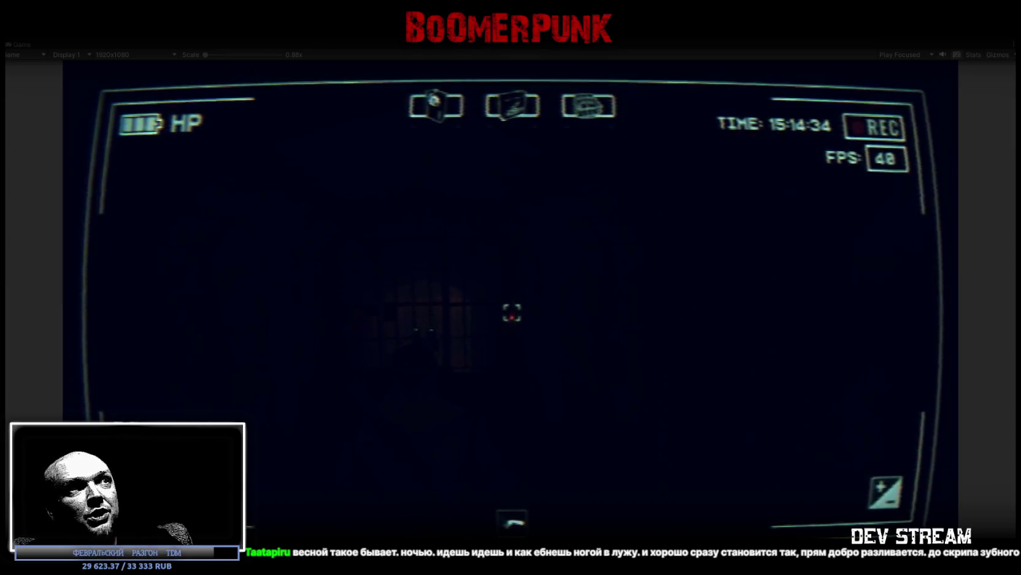
pyautogui.press('n')
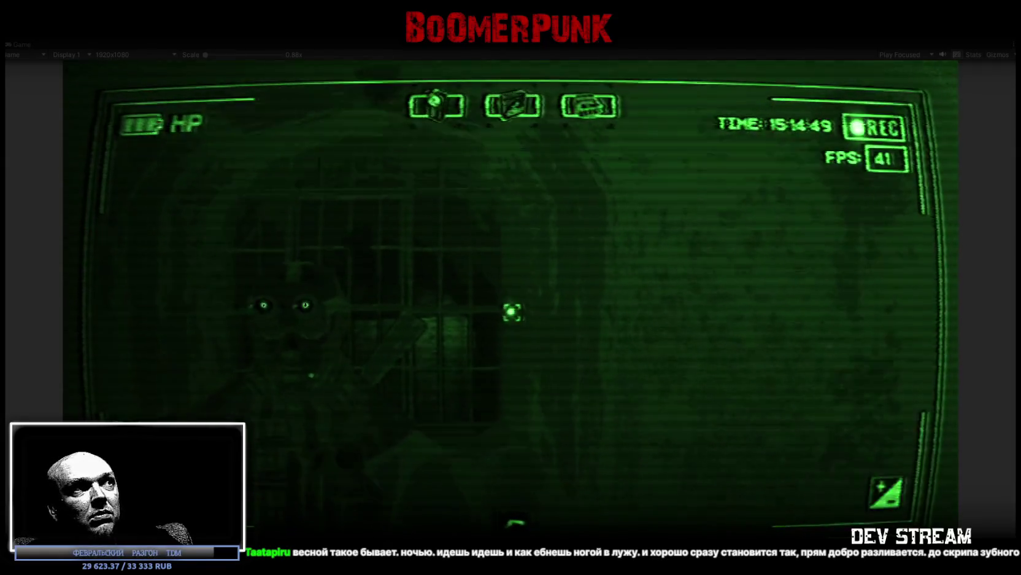
pyautogui.press('Escape')
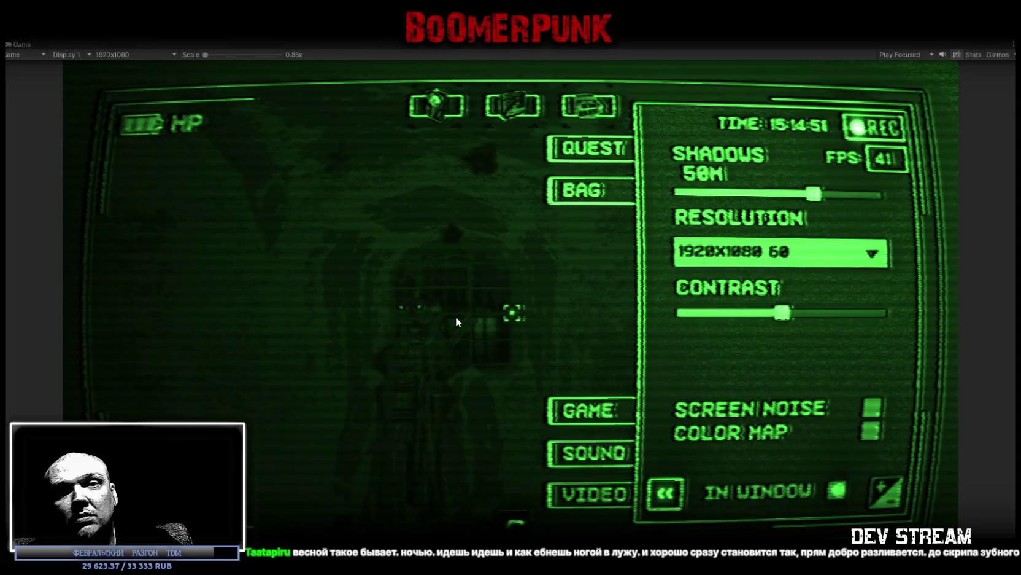
pyautogui.hotkey('ctrl', 'p')
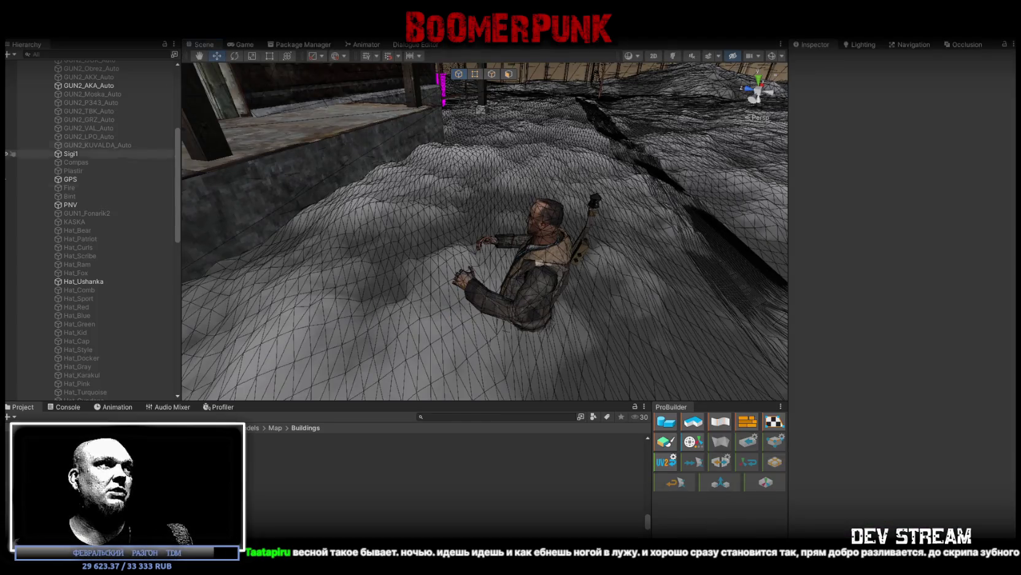
# Check the Console, return to the Buildings folder, and orbit the Scene view across the fence
pyautogui.click(74, 409)
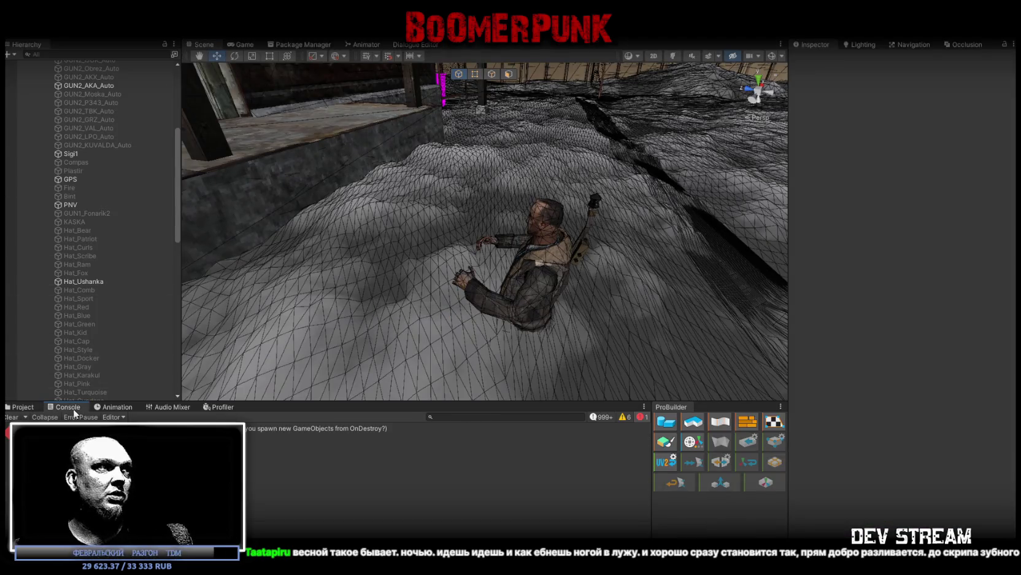
pyautogui.click(23, 407)
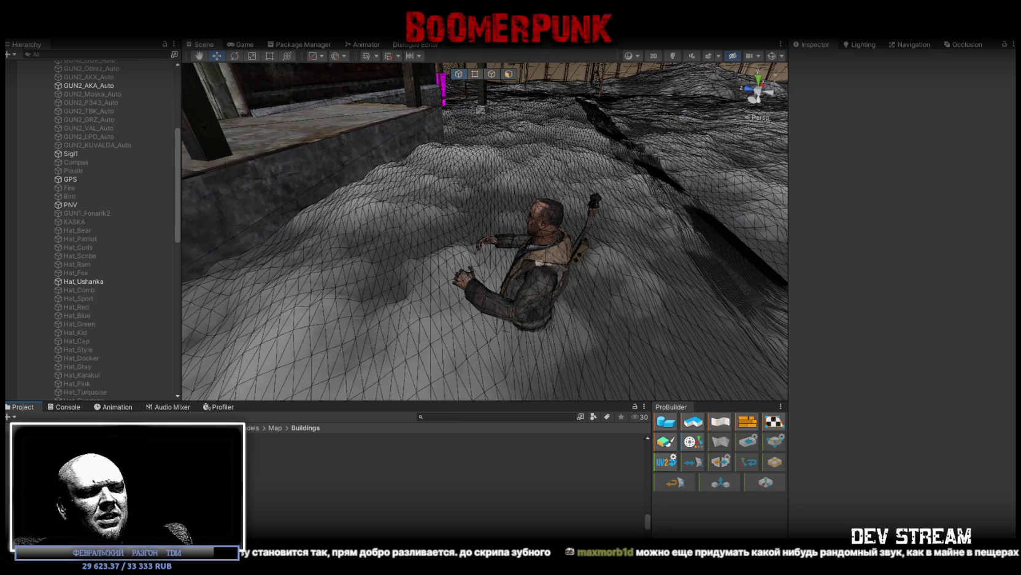
pyautogui.scroll(-10, 590, 341)
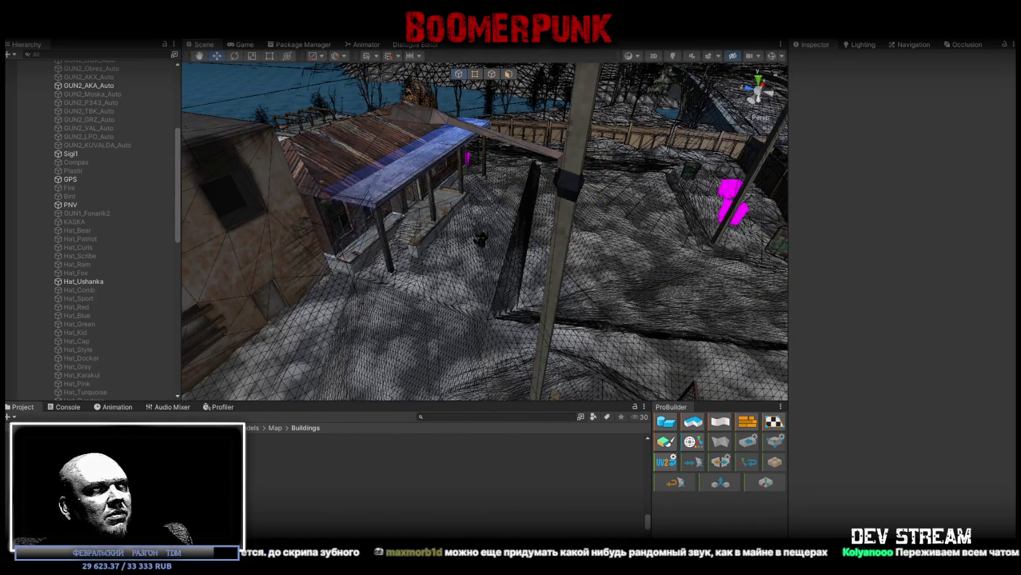
pyautogui.moveTo(501, 197)
pyautogui.mouseDown()
pyautogui.moveTo(493, 228)
pyautogui.moveTo(527, 223)
pyautogui.moveTo(527, 257)
pyautogui.mouseUp()
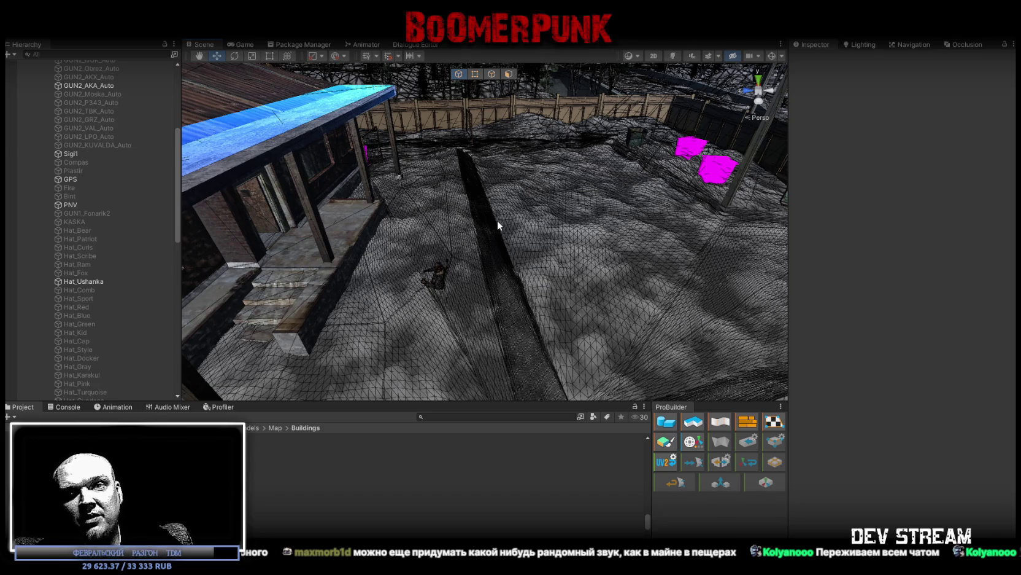
pyautogui.moveTo(496, 218)
pyautogui.mouseDown()
pyautogui.moveTo(483, 221)
pyautogui.moveTo(593, 217)
pyautogui.moveTo(593, 194)
pyautogui.moveTo(537, 189)
pyautogui.moveTo(467, 209)
pyautogui.moveTo(426, 235)
pyautogui.moveTo(418, 271)
pyautogui.mouseUp()
# Select the BaseSector16Snow ground piece, orbit around the yard, then switch to Blockbench
pyautogui.click(542, 238)
pyautogui.moveTo(542, 239)
pyautogui.mouseDown()
pyautogui.moveTo(388, 239)
pyautogui.moveTo(337, 292)
pyautogui.moveTo(388, 239)
pyautogui.moveTo(542, 215)
pyautogui.moveTo(486, 218)
pyautogui.mouseUp()
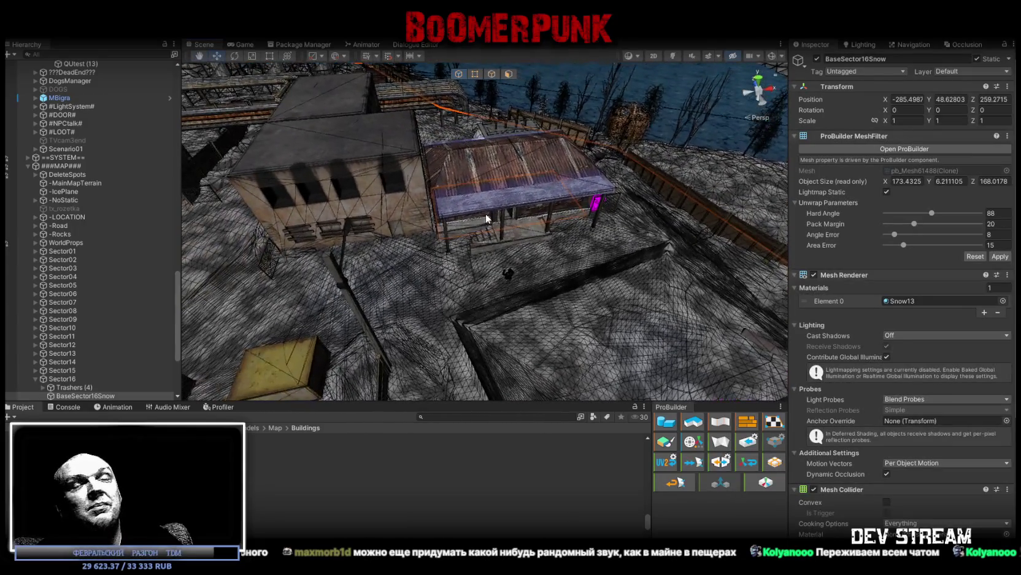
pyautogui.moveTo(550, 226)
pyautogui.mouseDown()
pyautogui.moveTo(348, 218)
pyautogui.moveTo(749, 275)
pyautogui.mouseUp()
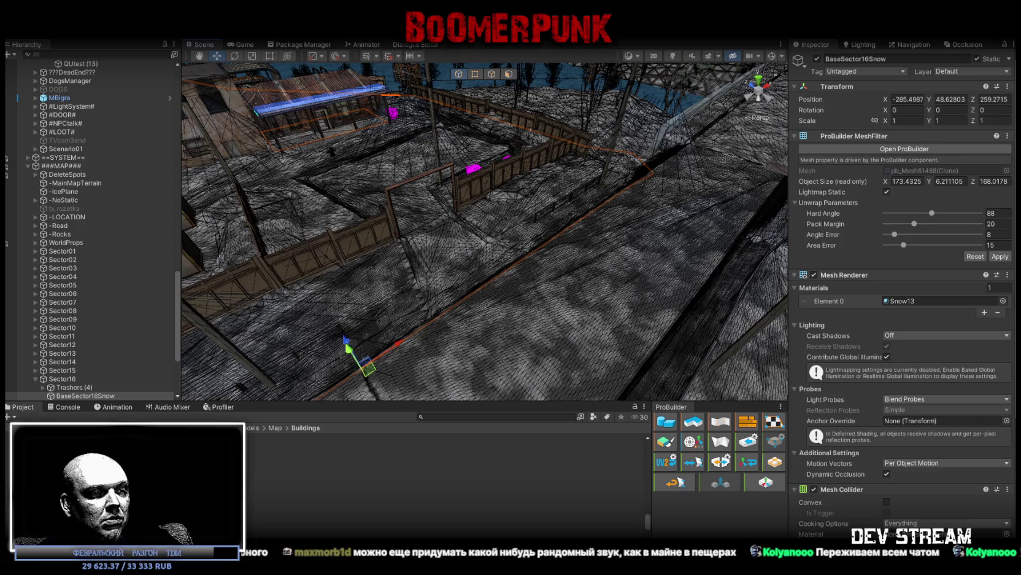
pyautogui.press('w')
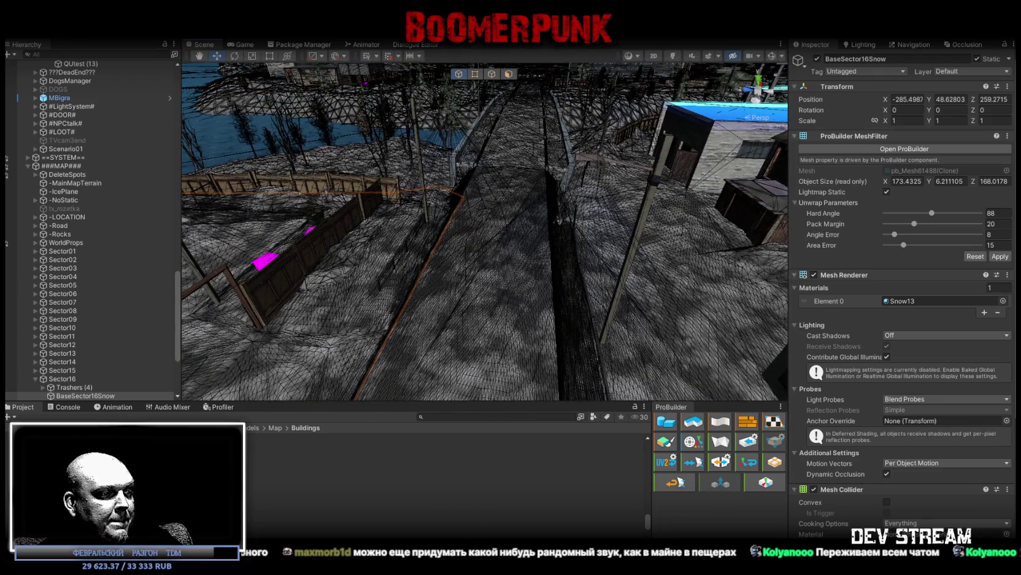
pyautogui.hotkey('alt', 'Tab')
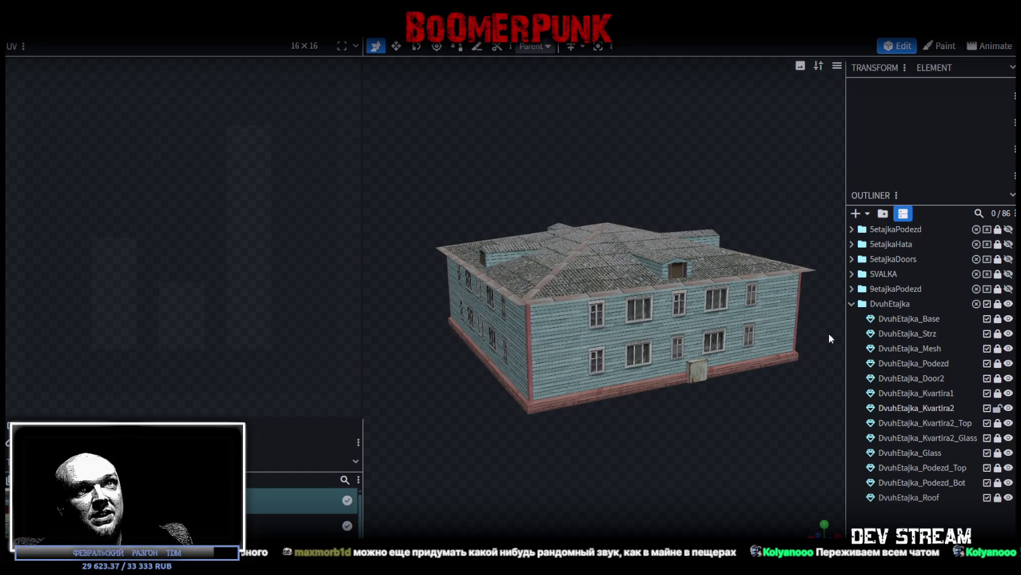
# Hide the house's base and roof parts in the Outliner
pyautogui.click(1008, 318)
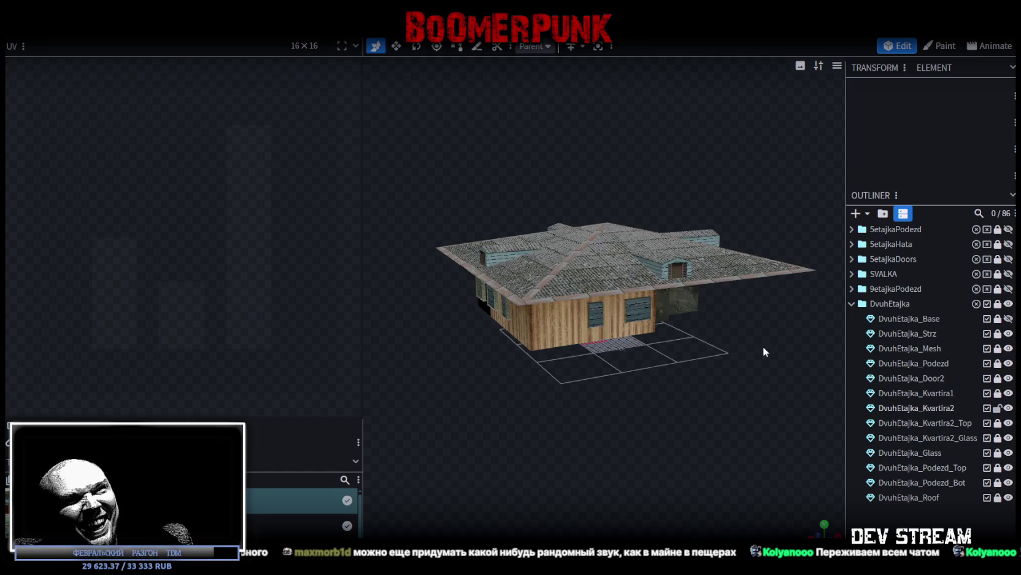
pyautogui.click(1008, 497)
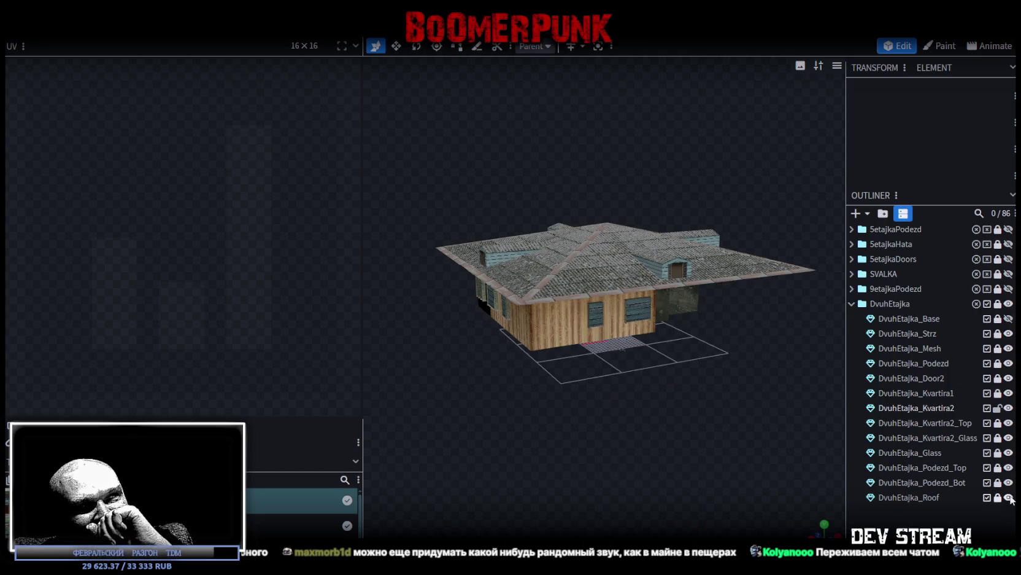
pyautogui.scroll(5, 610, 416)
pyautogui.moveTo(609, 416)
pyautogui.mouseDown()
pyautogui.moveTo(690, 392)
pyautogui.moveTo(752, 402)
pyautogui.mouseUp()
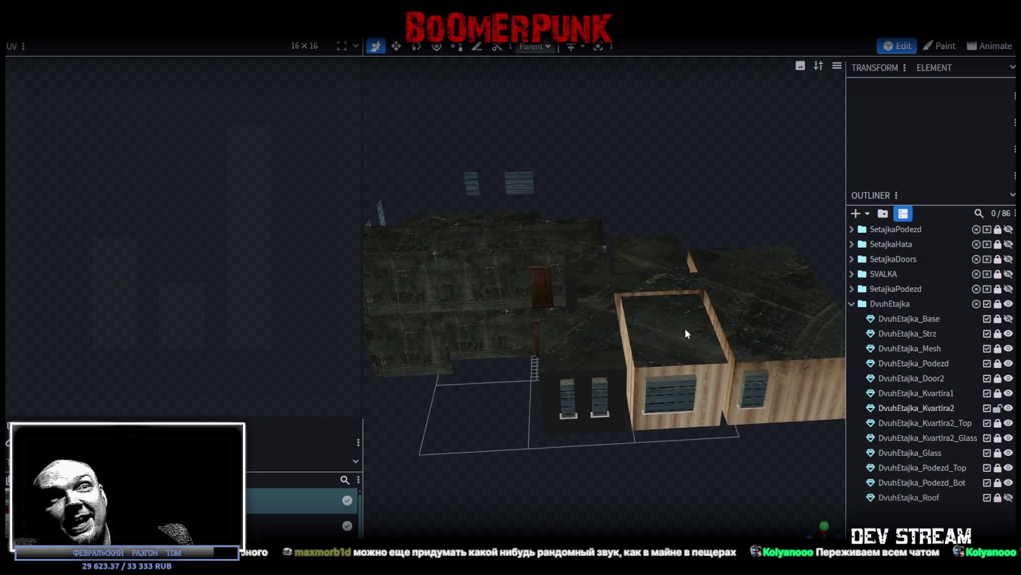
# Show only DvuhEtajka_Kvartira2, select it, and look down on the apartment
pyautogui.click(1009, 303)
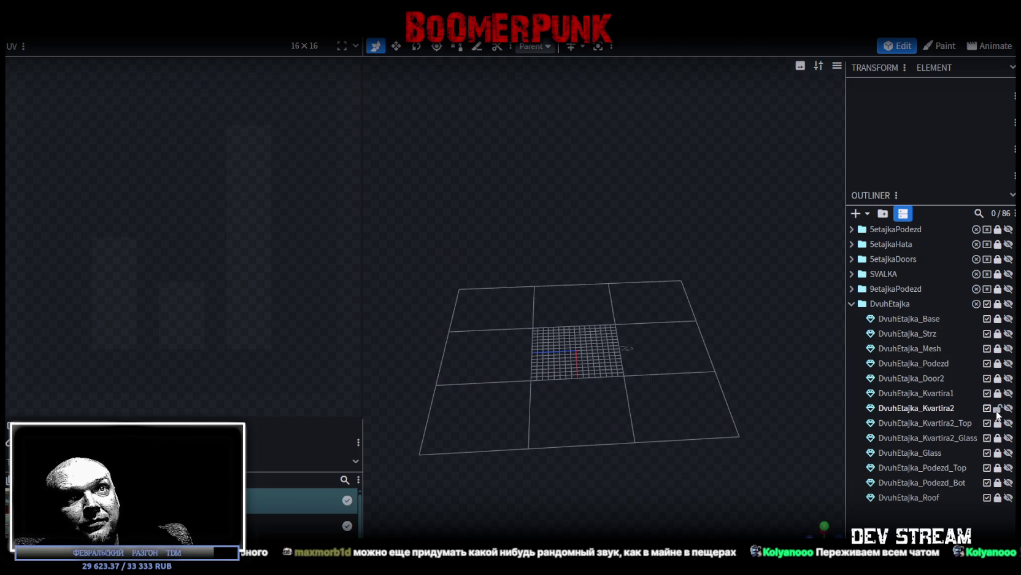
pyautogui.click(1008, 408)
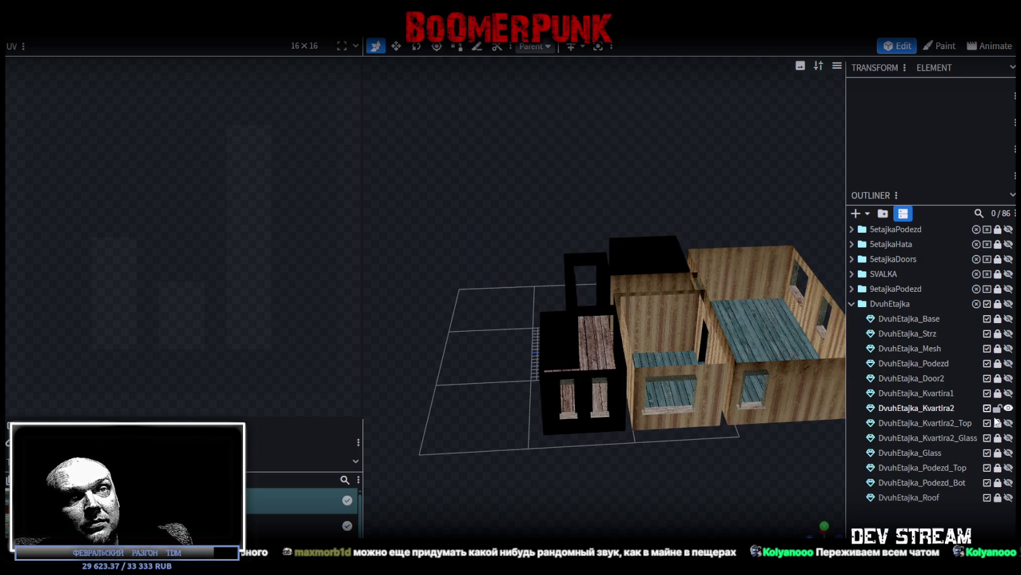
pyautogui.click(941, 410)
pyautogui.moveTo(612, 374)
pyautogui.mouseDown()
pyautogui.moveTo(633, 439)
pyautogui.moveTo(708, 409)
pyautogui.moveTo(545, 438)
pyautogui.moveTo(548, 464)
pyautogui.moveTo(503, 420)
pyautogui.moveTo(469, 461)
pyautogui.moveTo(479, 446)
pyautogui.moveTo(568, 467)
pyautogui.moveTo(607, 427)
pyautogui.moveTo(476, 422)
pyautogui.moveTo(500, 398)
pyautogui.moveTo(731, 419)
pyautogui.moveTo(730, 428)
pyautogui.mouseUp()
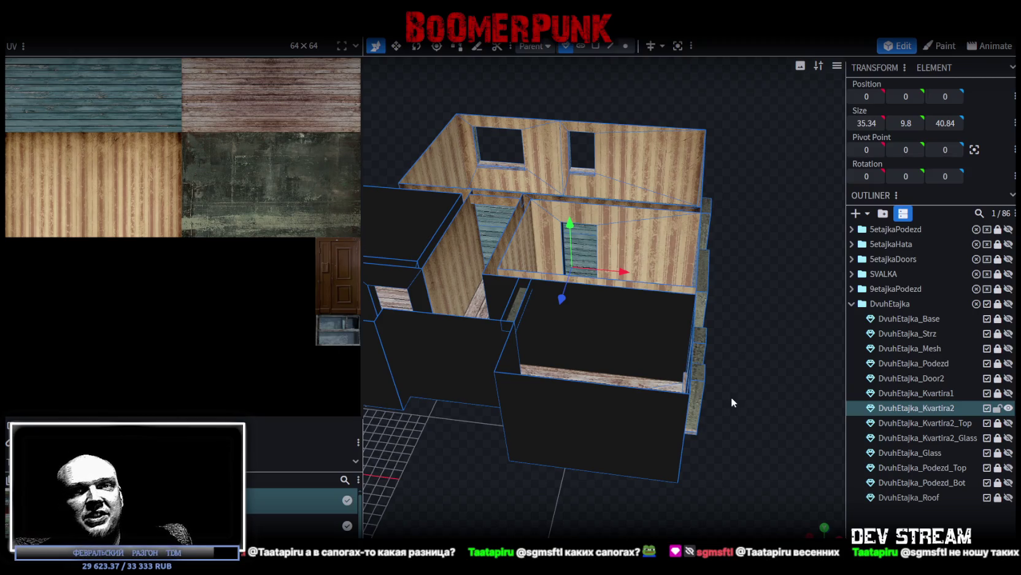
pyautogui.moveTo(667, 459)
pyautogui.mouseDown()
pyautogui.moveTo(566, 466)
pyautogui.moveTo(619, 450)
pyautogui.moveTo(671, 449)
pyautogui.moveTo(668, 460)
pyautogui.moveTo(678, 450)
pyautogui.mouseUp()
pyautogui.scroll(-5, 679, 452)
pyautogui.scroll(3, 680, 454)
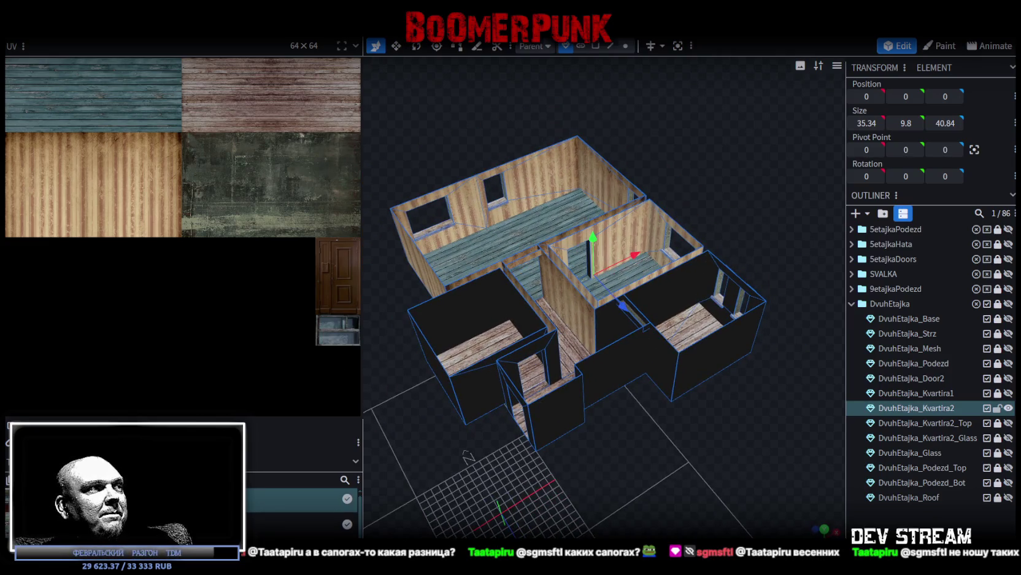
pyautogui.rightClick(46, 500)
pyautogui.moveTo(103, 256)
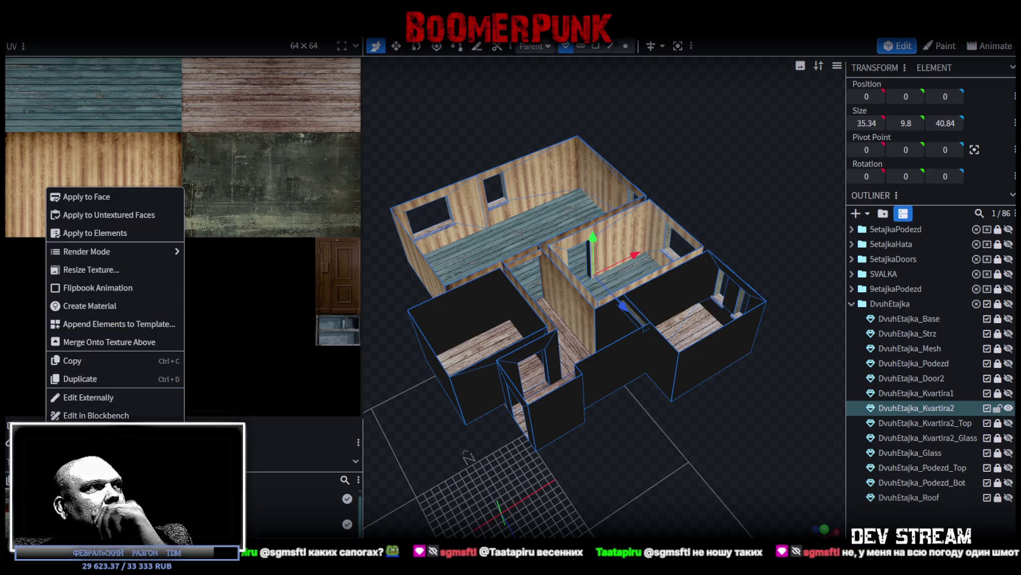
pyautogui.click(468, 455)
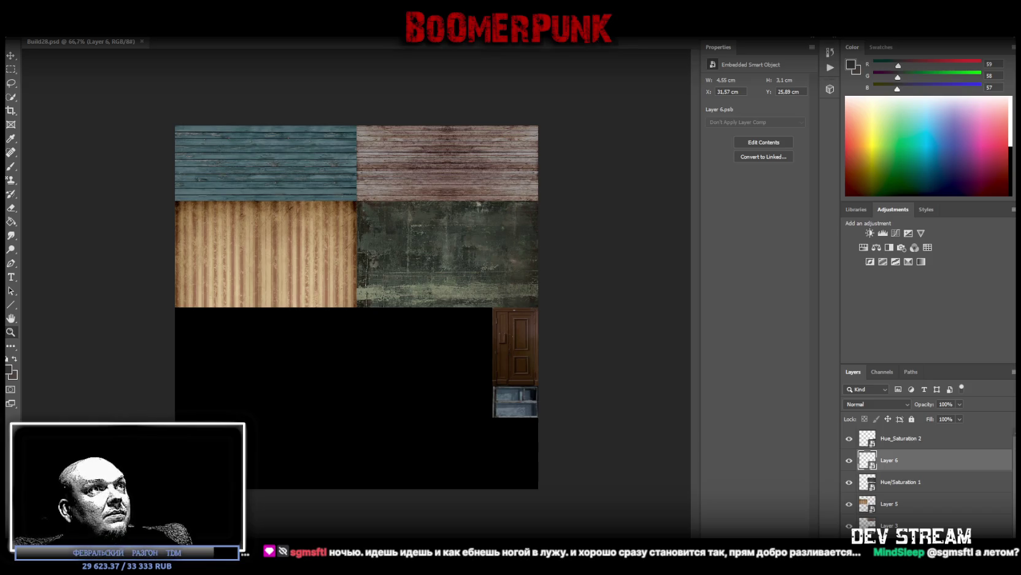
# Paste the tile texture as Layer 7, make it a smart object, and scale it over most of the atlas
pyautogui.hotkey('ctrl', 'v')
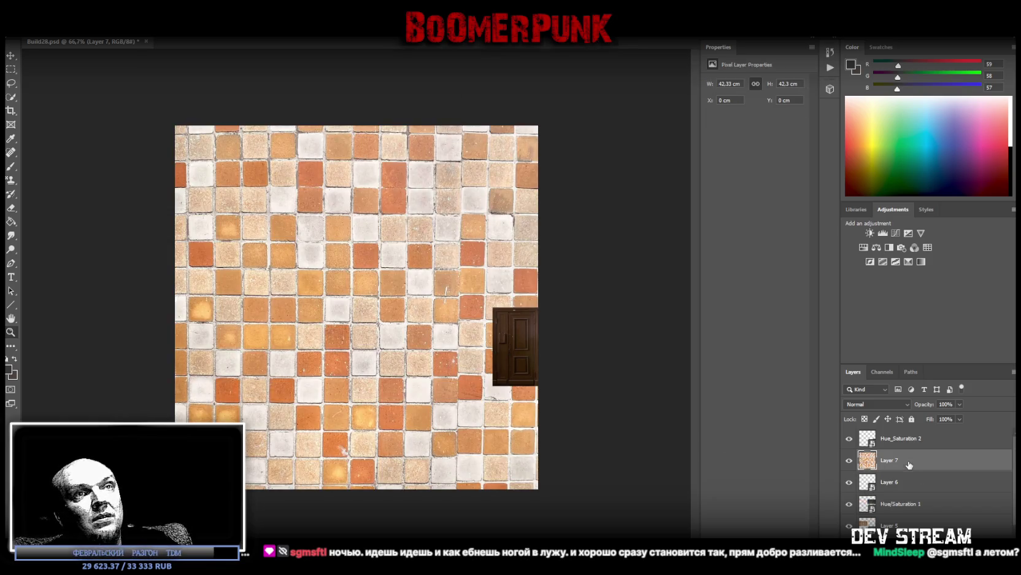
pyautogui.rightClick(909, 465)
pyautogui.click(910, 152)
pyautogui.hotkey('ctrl', 't')
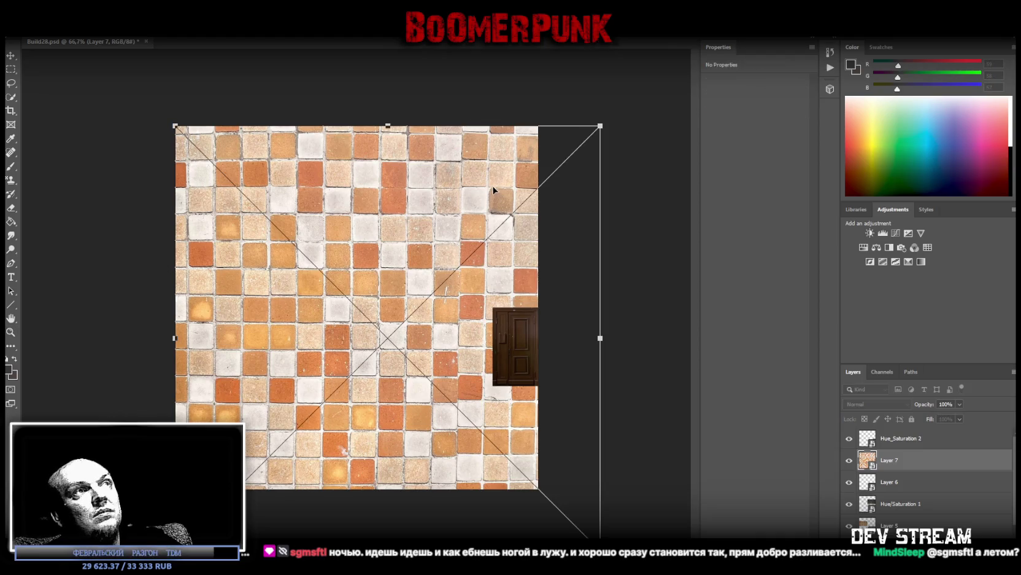
pyautogui.moveTo(388, 126)
pyautogui.mouseDown()
pyautogui.moveTo(387, 258)
pyautogui.moveTo(347, 205)
pyautogui.moveTo(337, 209)
pyautogui.mouseUp()
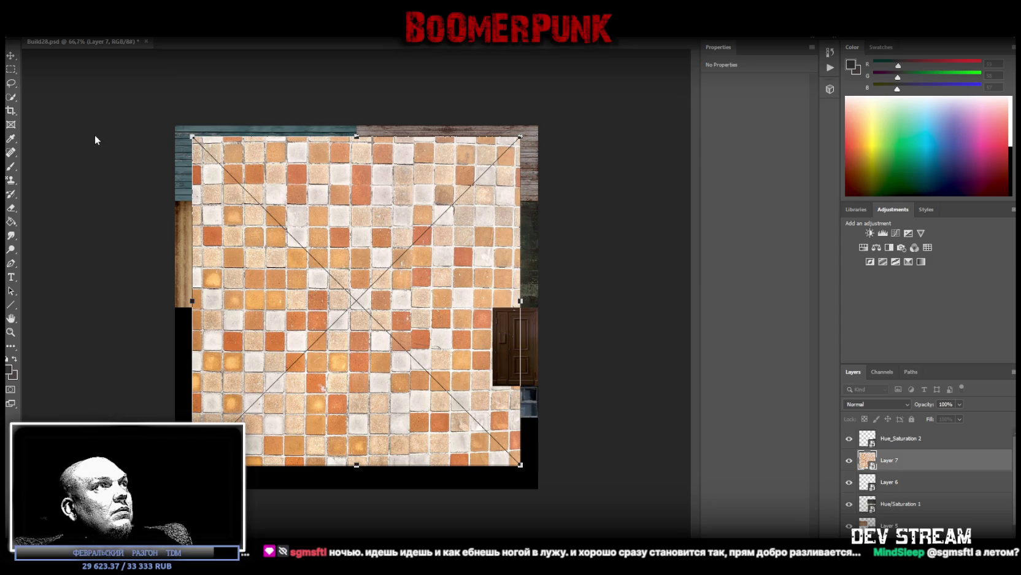
pyautogui.press('Return')
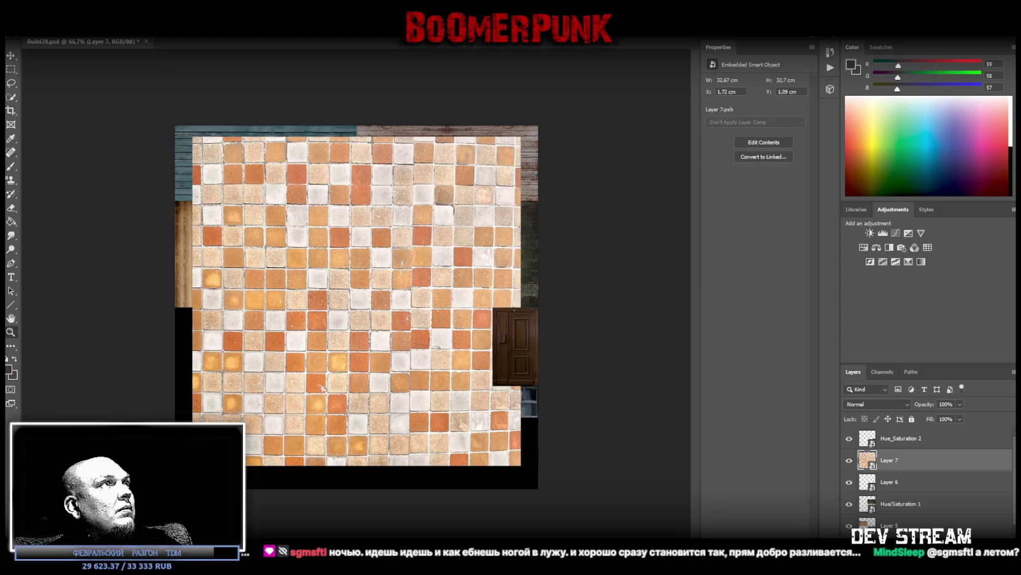
pyautogui.click(61, 28)
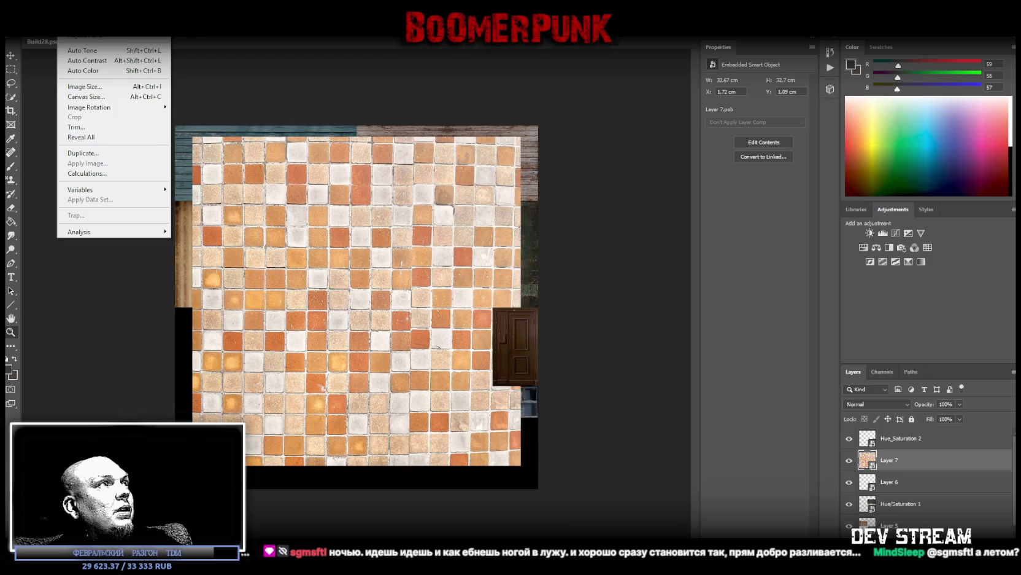
# Start a Perspective Warp and draw the first plane over the tiles' left side
pyautogui.click(72, 229)
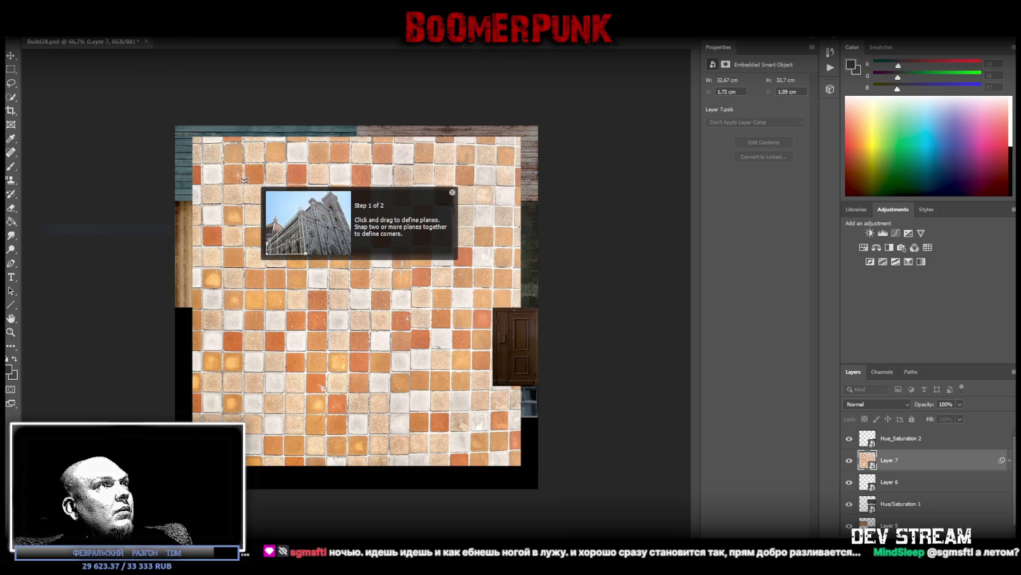
pyautogui.moveTo(202, 143)
pyautogui.mouseDown()
pyautogui.moveTo(271, 319)
pyautogui.moveTo(284, 455)
pyautogui.mouseUp()
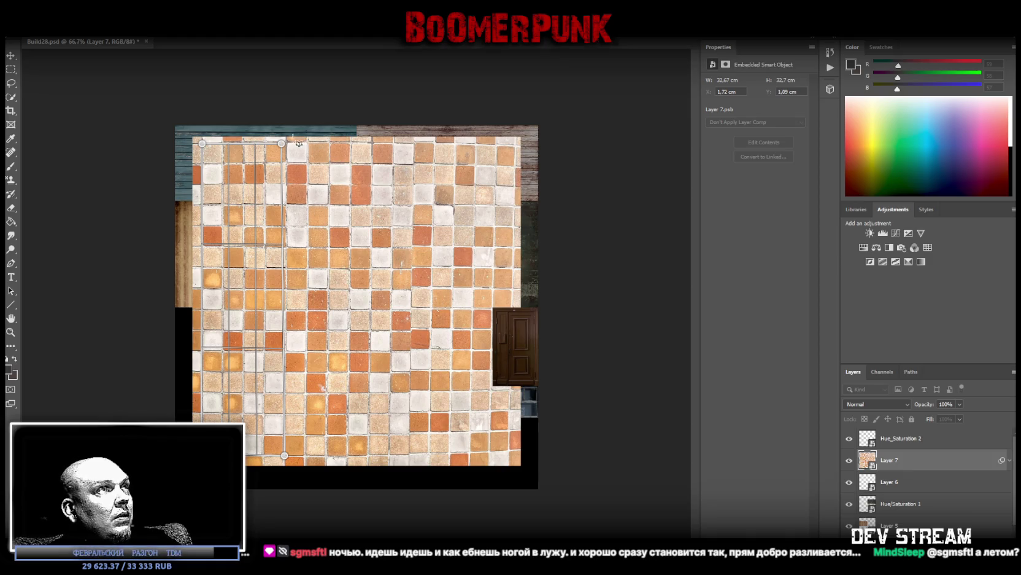
# Adjust the first plane's top corners and add a second plane beside it
pyautogui.moveTo(281, 143); pyautogui.dragTo(288, 144)
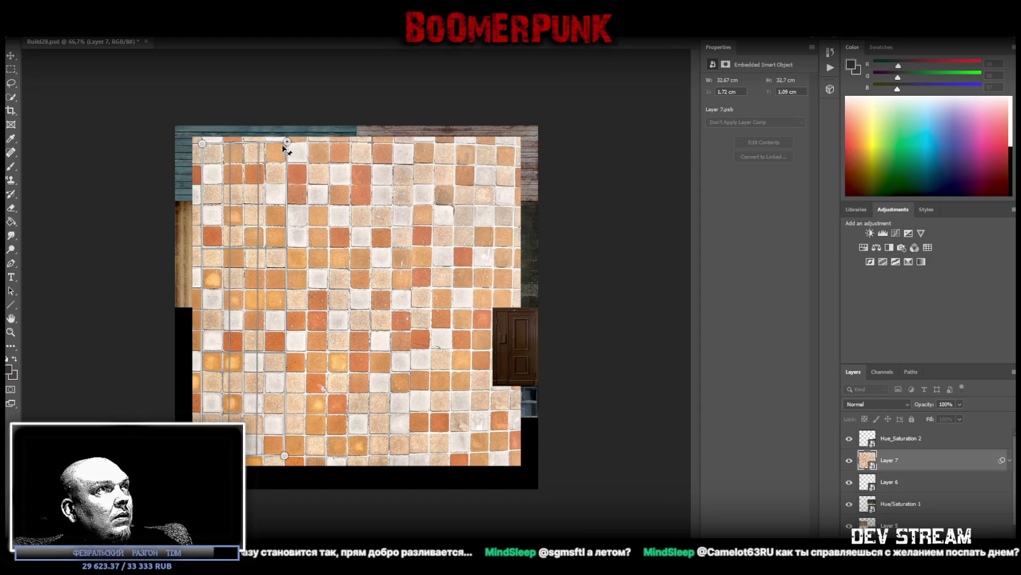
pyautogui.moveTo(202, 144); pyautogui.dragTo(202, 143)
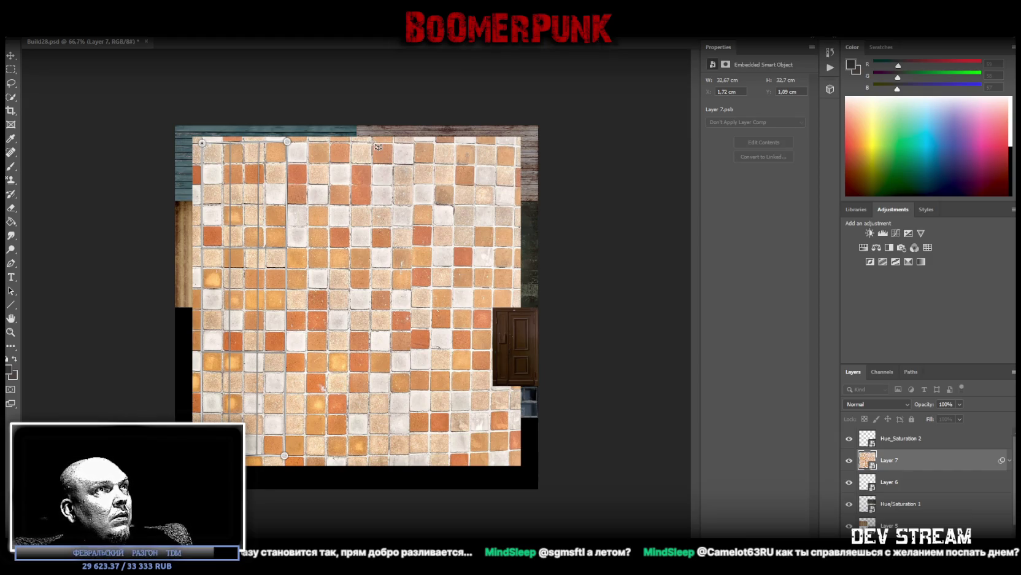
pyautogui.moveTo(378, 147)
pyautogui.mouseDown()
pyautogui.moveTo(369, 337)
pyautogui.moveTo(301, 457)
pyautogui.mouseUp()
pyautogui.moveTo(372, 458); pyautogui.dragTo(368, 455)
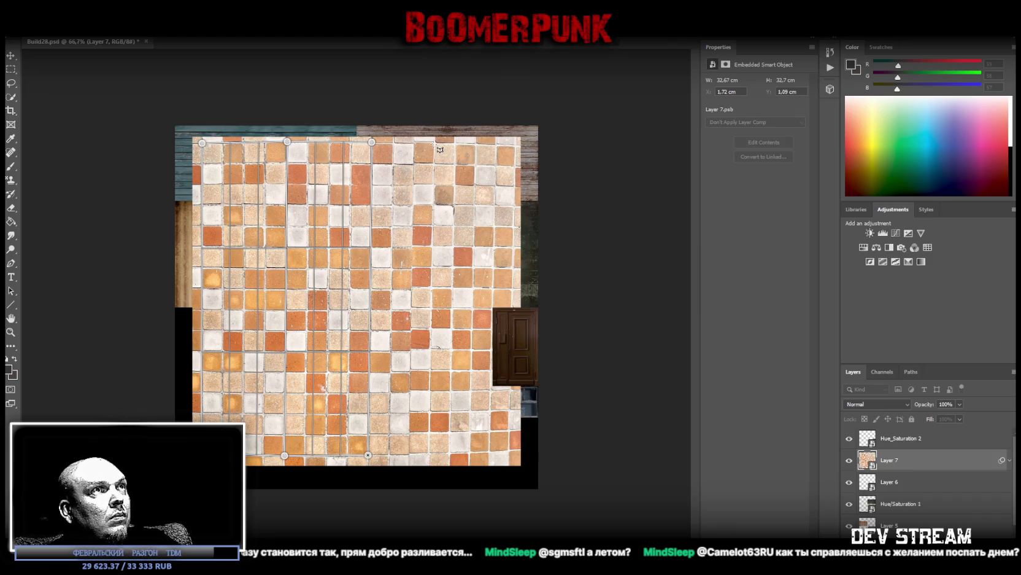
# Add a narrow third plane and a fourth on the right, nudging their corners
pyautogui.moveTo(435, 142)
pyautogui.mouseDown()
pyautogui.moveTo(402, 423)
pyautogui.moveTo(370, 455)
pyautogui.mouseUp()
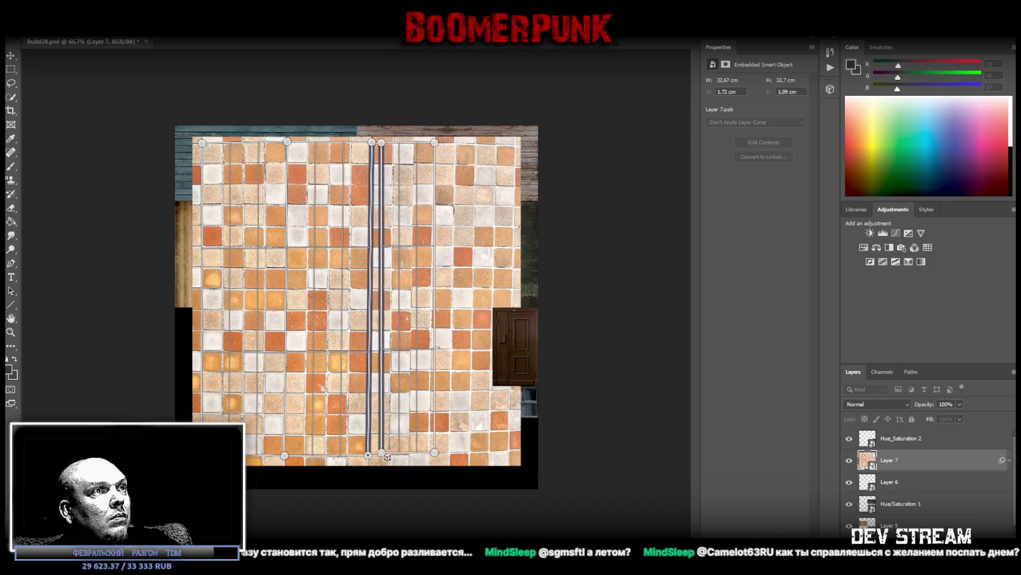
pyautogui.moveTo(435, 421); pyautogui.dragTo(428, 453)
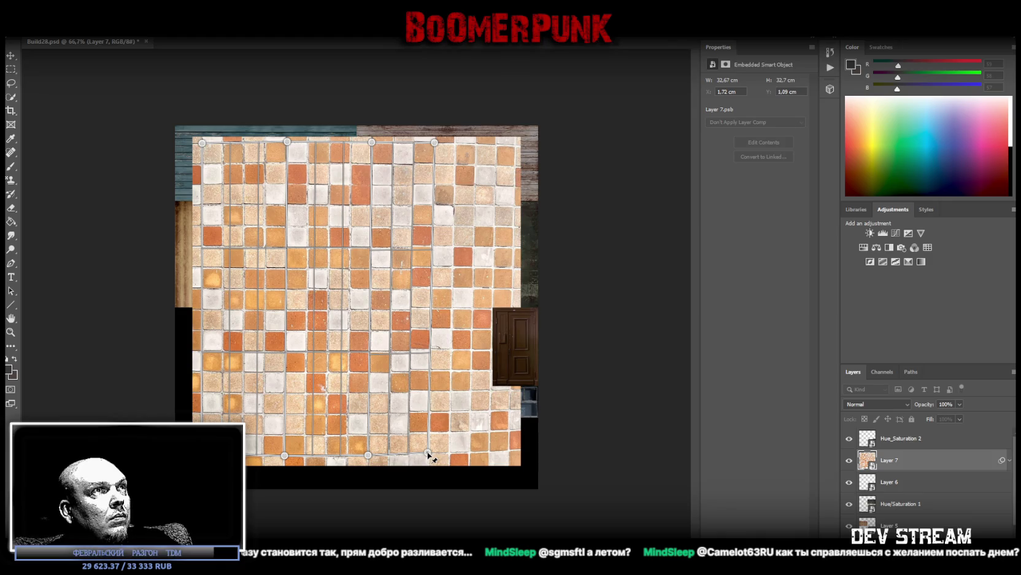
pyautogui.moveTo(434, 143); pyautogui.dragTo(435, 144)
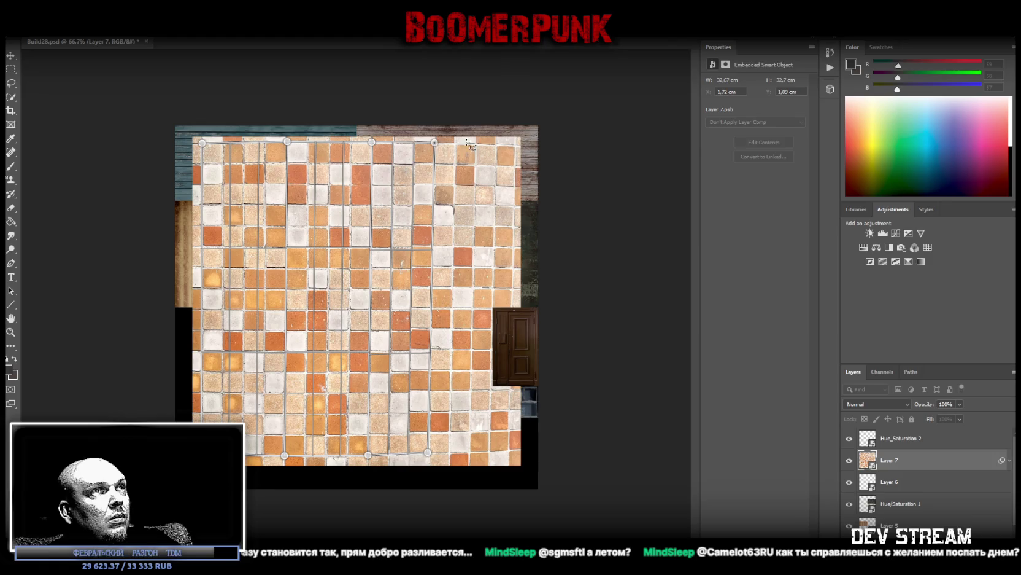
pyautogui.moveTo(520, 150)
pyautogui.mouseDown()
pyautogui.moveTo(485, 344)
pyautogui.moveTo(429, 449)
pyautogui.moveTo(446, 449)
pyautogui.mouseUp()
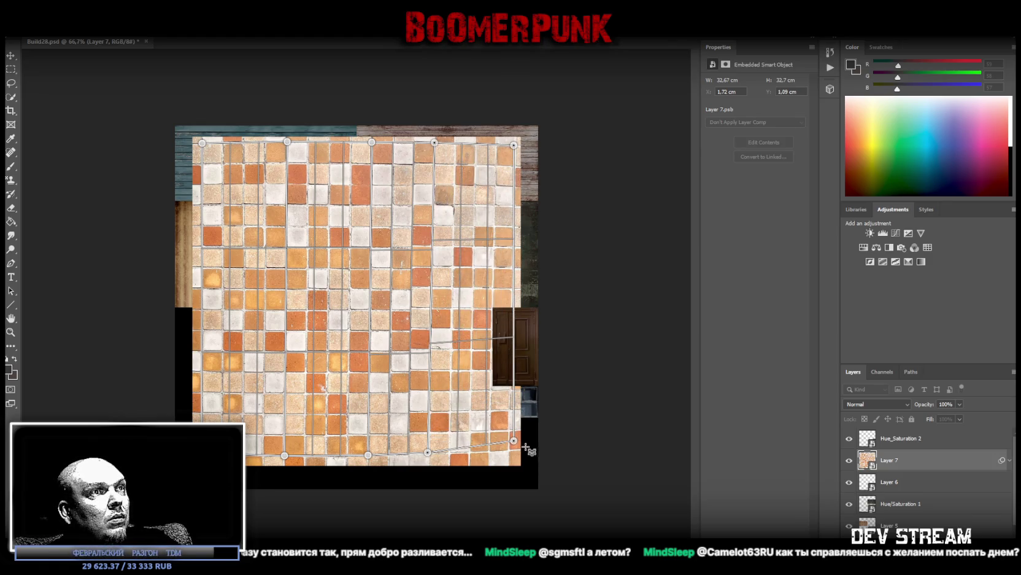
pyautogui.moveTo(514, 440); pyautogui.dragTo(510, 449)
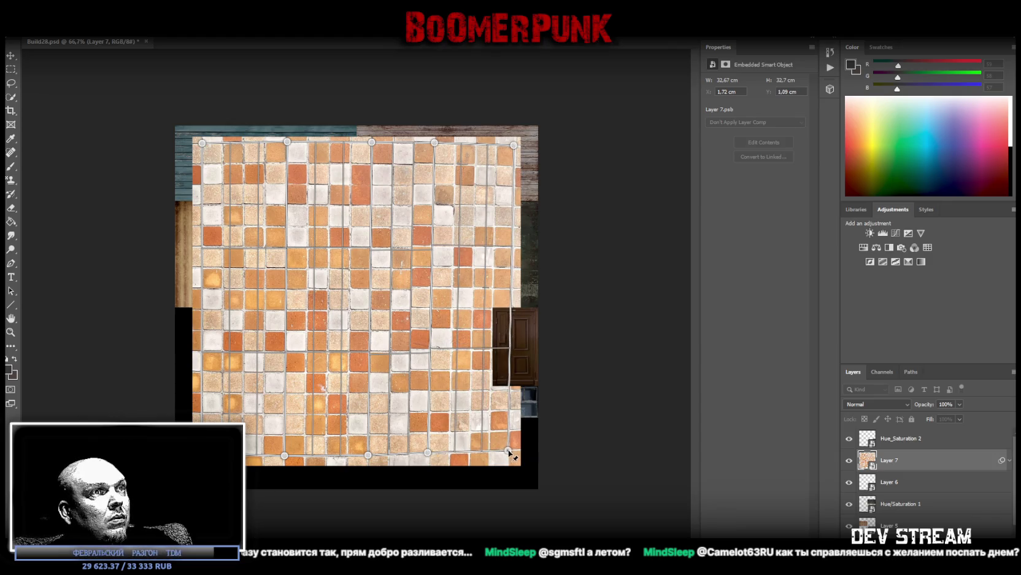
pyautogui.moveTo(514, 145); pyautogui.dragTo(516, 146)
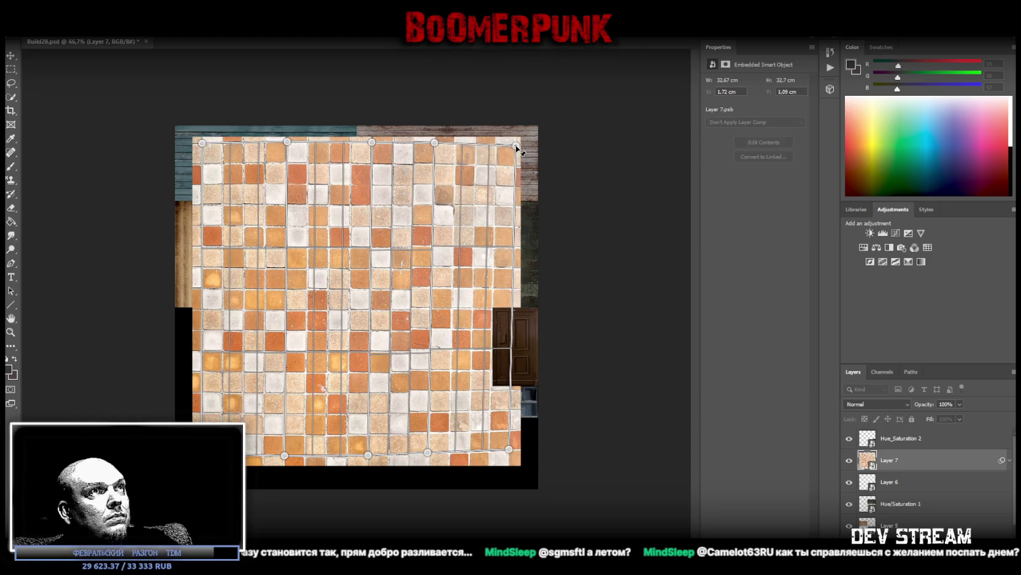
# Straighten the warp pins' edges and commit the Perspective Warp
pyautogui.press('w')
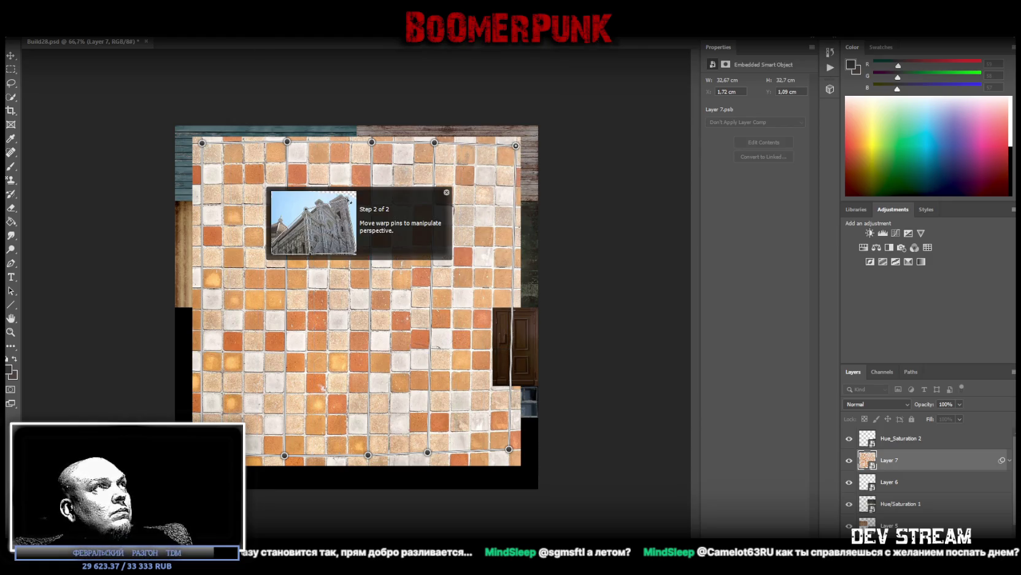
pyautogui.hotkey('shift', 'u')
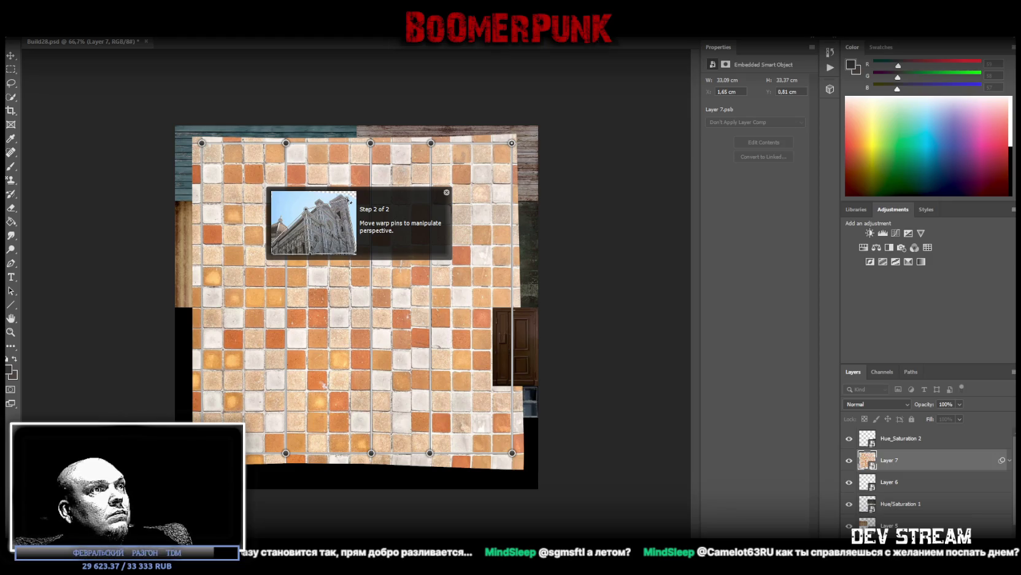
pyautogui.press('Return')
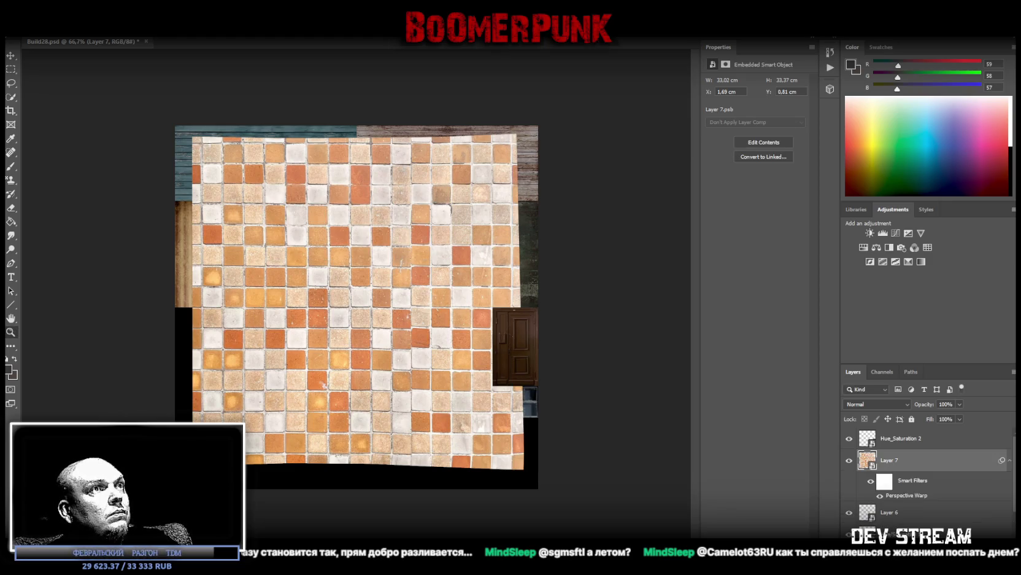
# Select the straight-edged interior of the tiles with the Rectangular Marquee
pyautogui.click(12, 70)
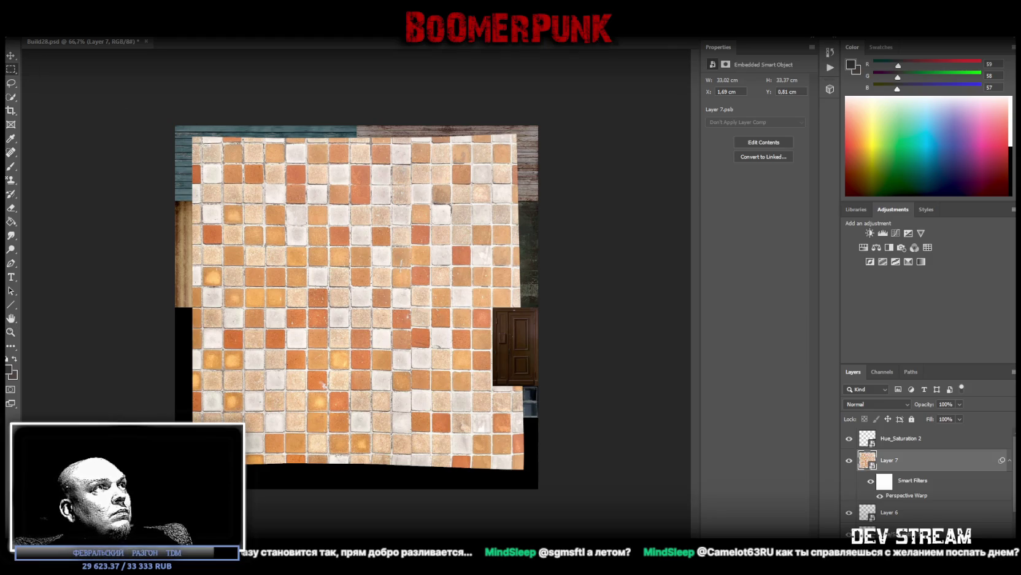
pyautogui.moveTo(203, 142)
pyautogui.mouseDown()
pyautogui.moveTo(471, 389)
pyautogui.moveTo(513, 454)
pyautogui.mouseUp()
pyautogui.rightClick(354, 348)
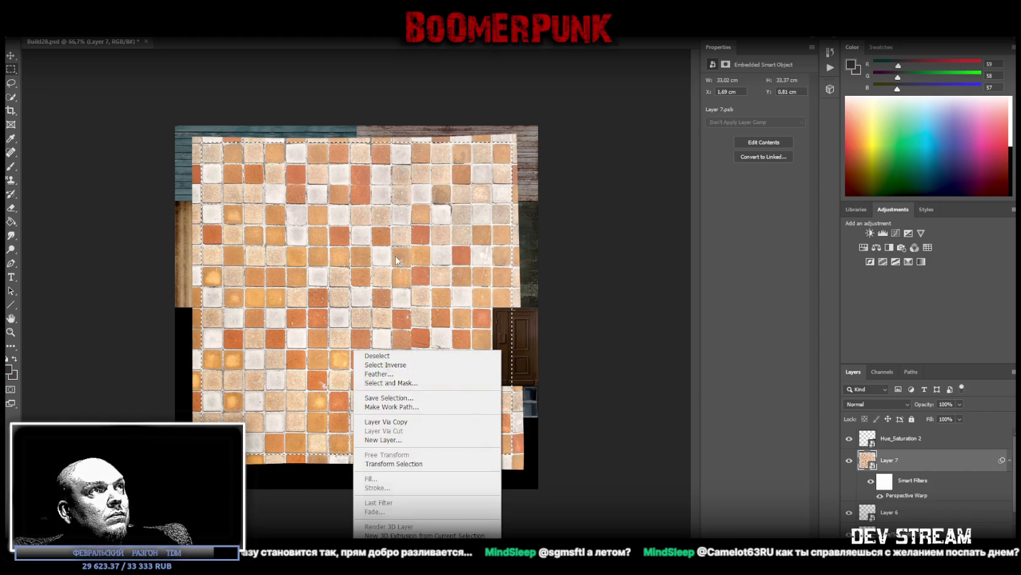
# Delete the warped Layer 7 and merge a Brightness/Contrast adjustment (-92, -22) into the tile copy
pyautogui.click(882, 482)
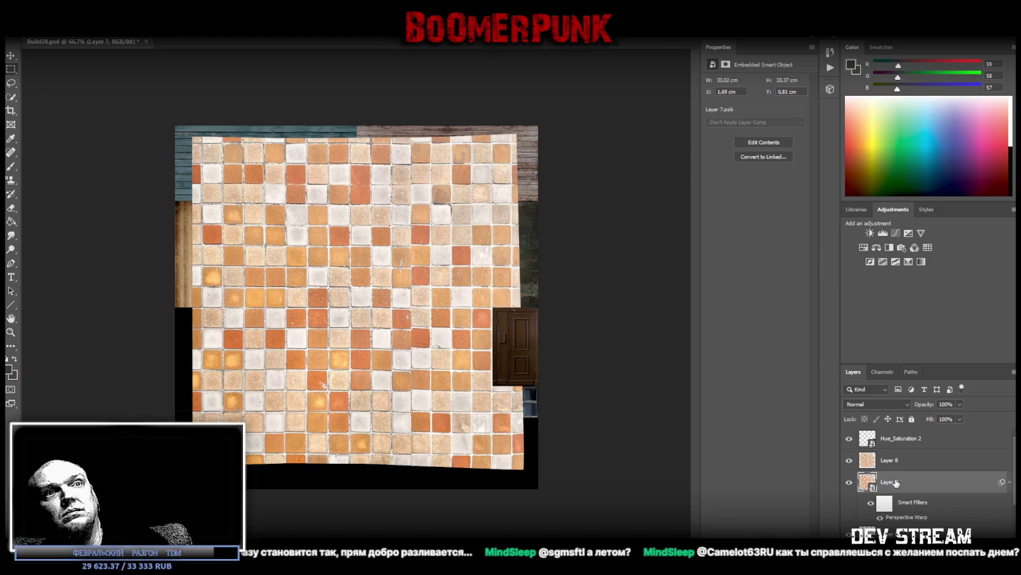
pyautogui.press('Delete')
pyautogui.click(870, 233)
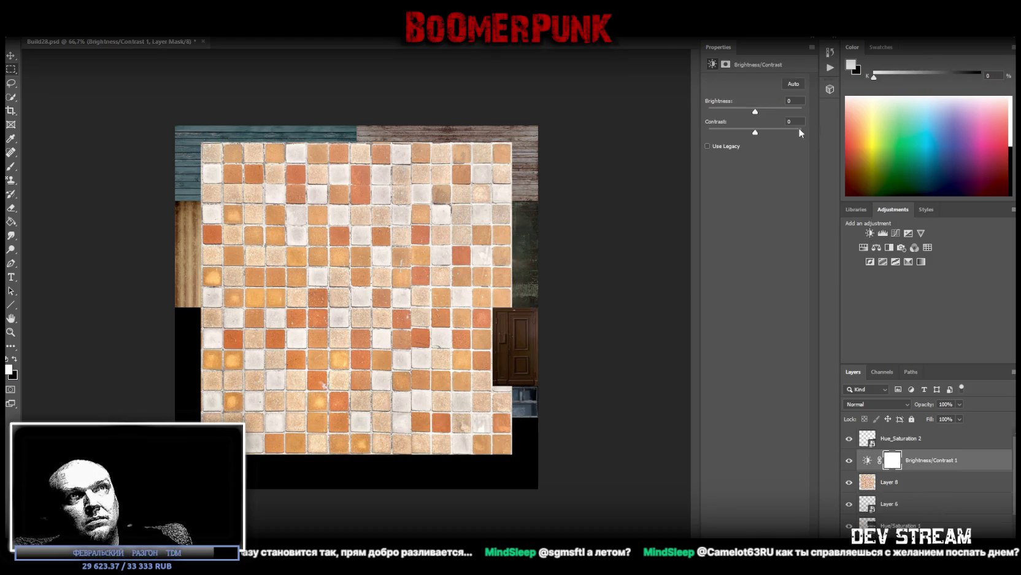
pyautogui.moveTo(779, 134)
pyautogui.mouseDown()
pyautogui.moveTo(790, 133)
pyautogui.moveTo(730, 132)
pyautogui.moveTo(748, 141)
pyautogui.moveTo(739, 113)
pyautogui.moveTo(729, 113)
pyautogui.moveTo(728, 133)
pyautogui.mouseUp()
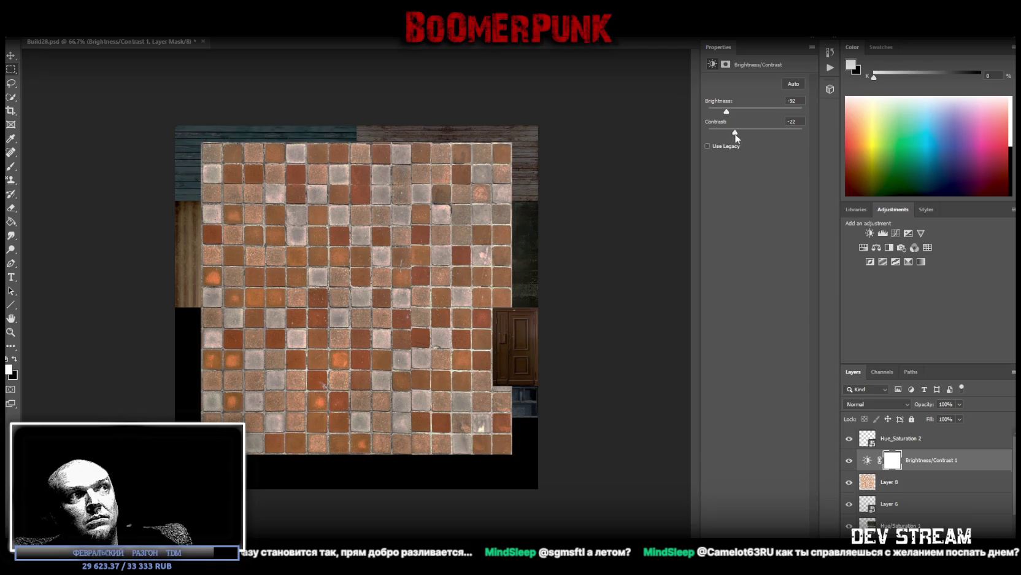
pyautogui.keyDown('shift'); pyautogui.click(884, 482); pyautogui.keyUp('shift')
pyautogui.rightClick(873, 488)
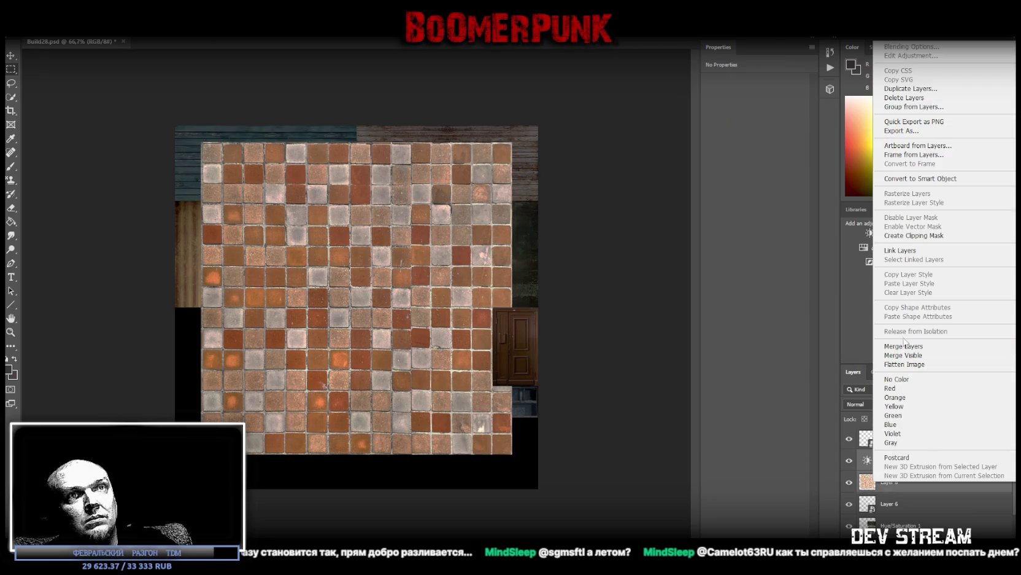
pyautogui.click(904, 346)
# Merge a Hue/Saturation adjustment into the tiles and convert the result to a smart object
pyautogui.click(863, 246)
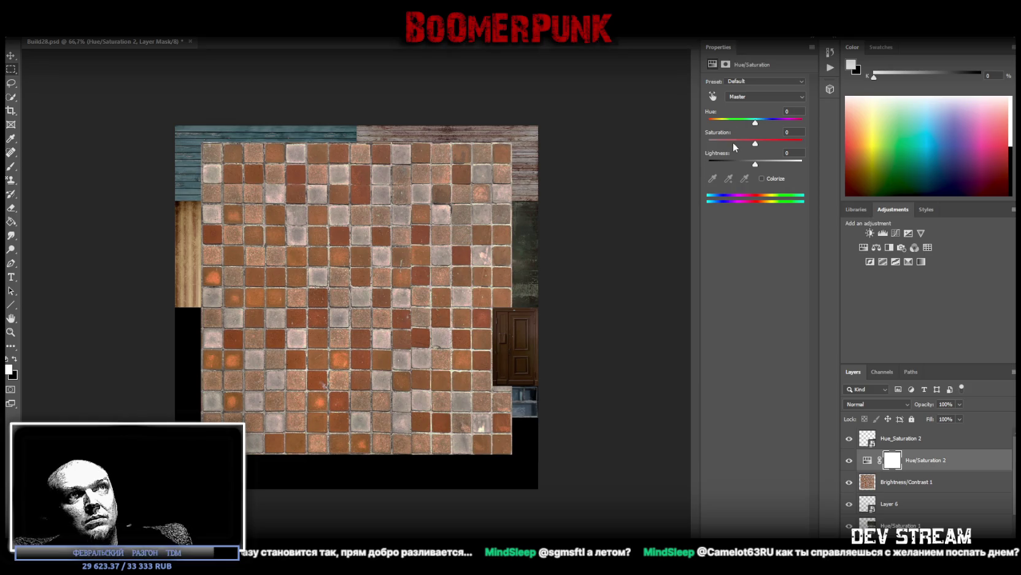
pyautogui.keyDown('shift'); pyautogui.click(894, 484); pyautogui.keyUp('shift')
pyautogui.rightClick(894, 490)
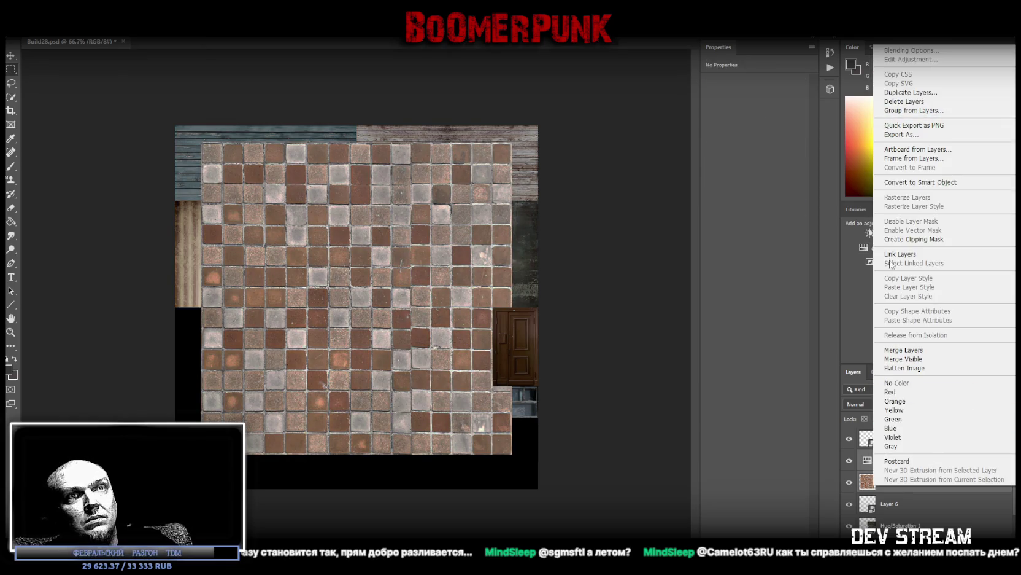
pyautogui.click(905, 349)
pyautogui.rightClick(891, 460)
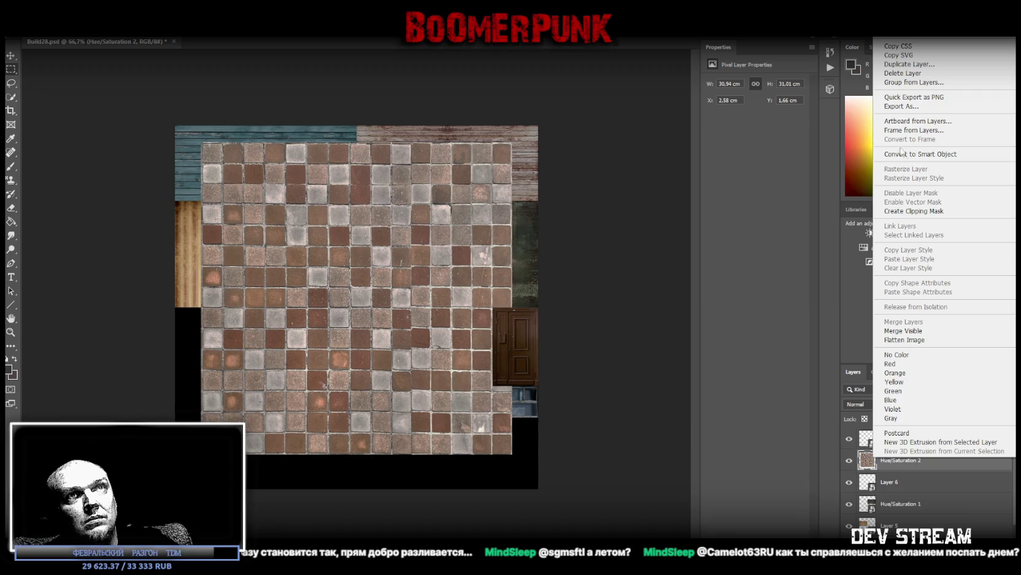
pyautogui.click(902, 154)
pyautogui.hotkey('ctrl', 't')
# Shrink the tile floor into a small square flush against the door, under the green wall, and commit
pyautogui.moveTo(354, 146)
pyautogui.mouseDown()
pyautogui.moveTo(356, 332)
pyautogui.moveTo(355, 323)
pyautogui.mouseUp()
pyautogui.moveTo(379, 364); pyautogui.dragTo(452, 351)
pyautogui.moveTo(427, 436); pyautogui.dragTo(448, 398)
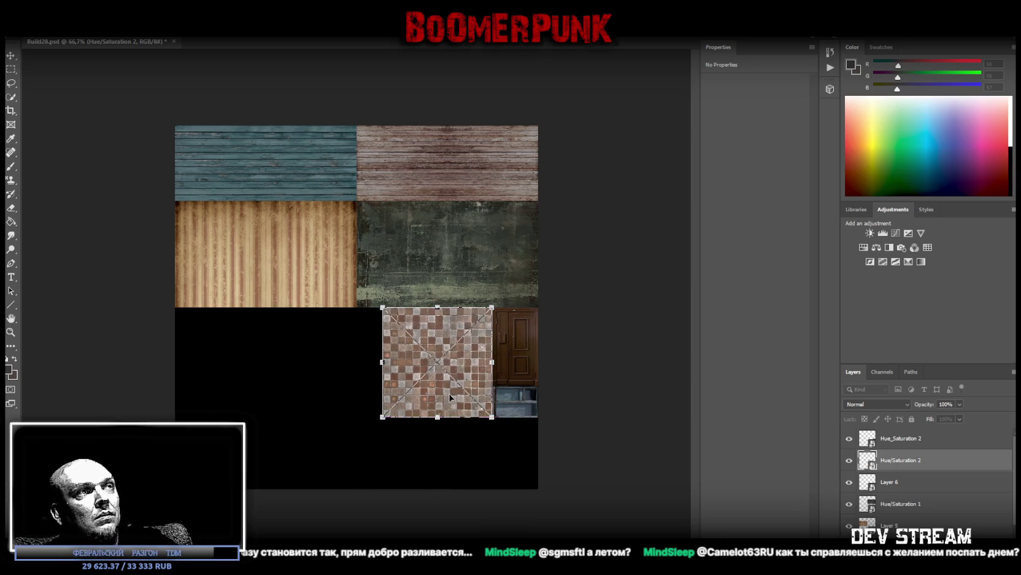
pyautogui.moveTo(437, 418); pyautogui.dragTo(441, 388)
pyautogui.moveTo(461, 355); pyautogui.dragTo(476, 353)
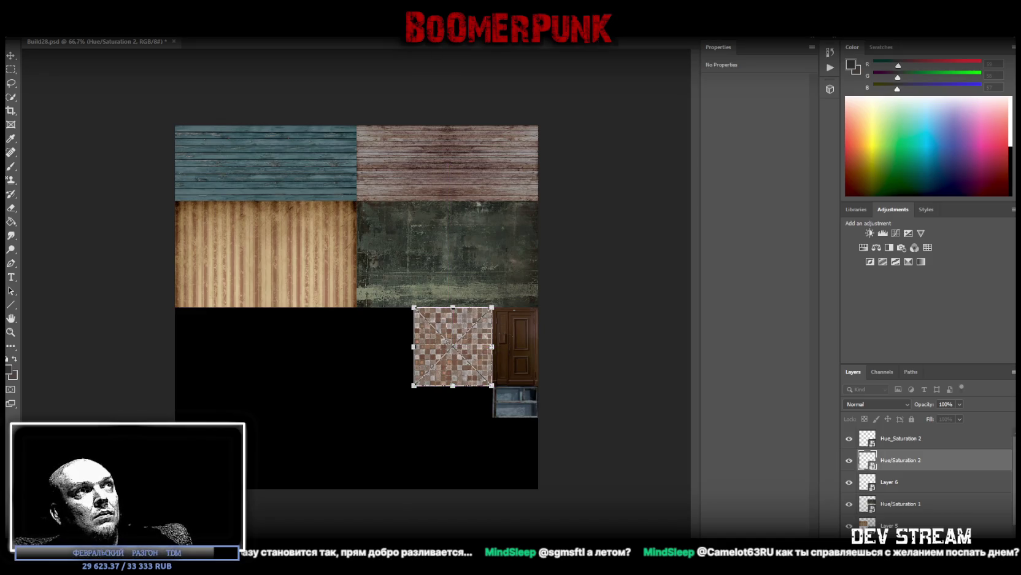
pyautogui.press('Return')
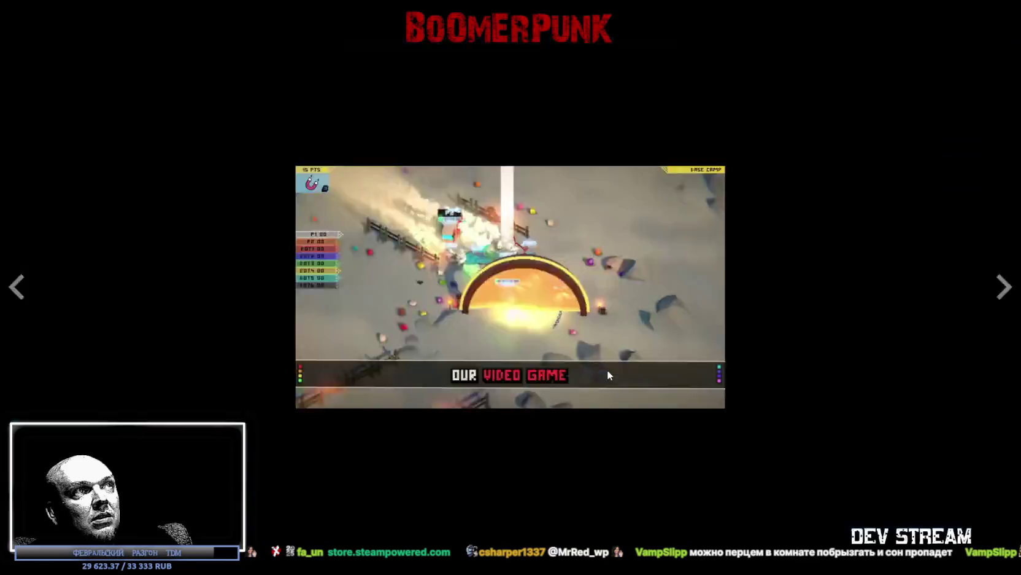
# Play the OctaRace trailer in fullscreen
pyautogui.doubleClick(610, 370)
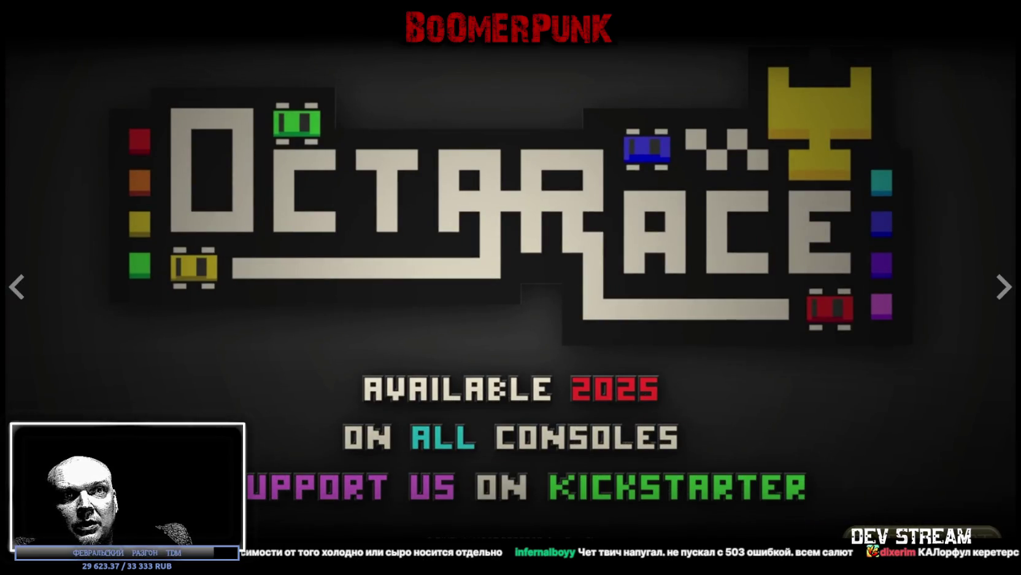
# Exit the fullscreen trailer and scroll down the OctaRace page to highlight the player-count feature text
pyautogui.press('Escape')
pyautogui.scroll(-5, 574, 332)
pyautogui.scroll(-4, 570, 332)
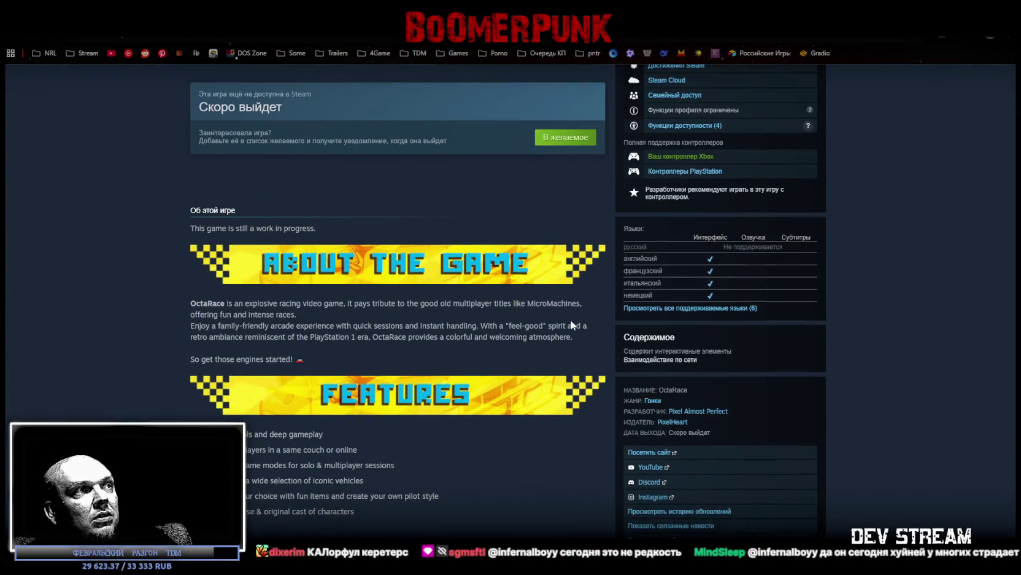
pyautogui.scroll(-1, 572, 325)
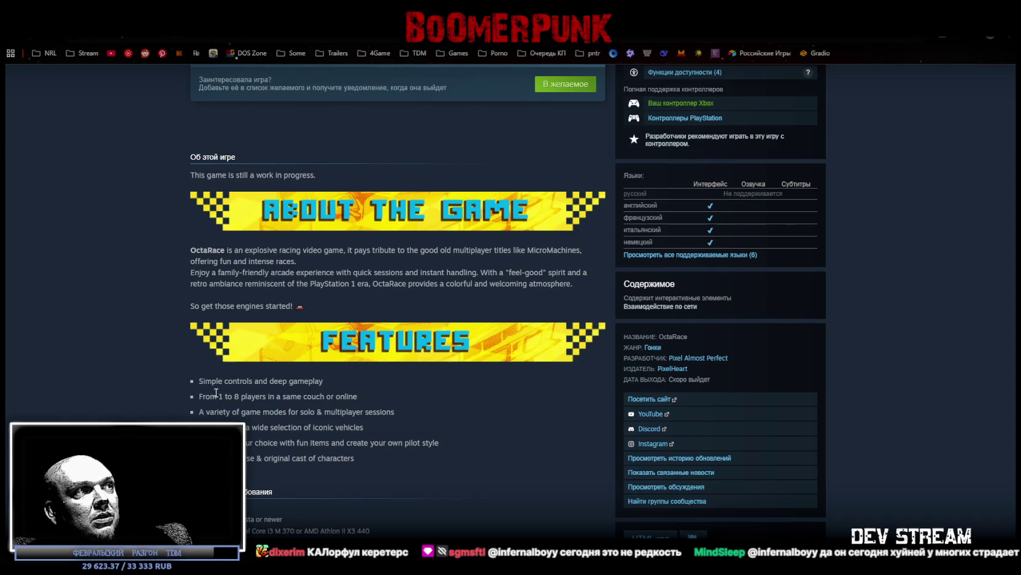
pyautogui.moveTo(202, 395); pyautogui.dragTo(328, 392)
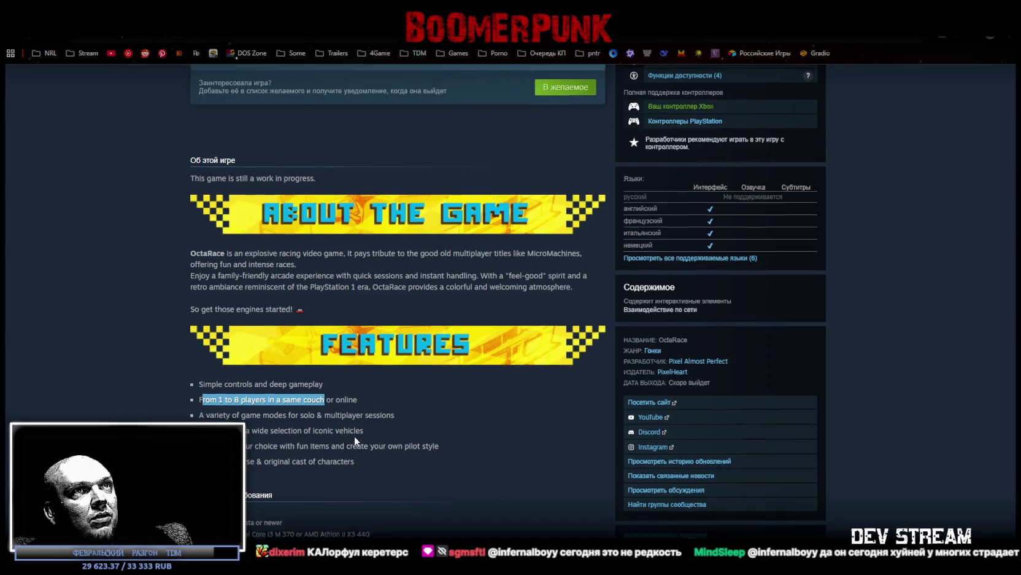
# View the night-scene, red lava and green farm screenshots of OctaRace
pyautogui.scroll(3, 703, 348)
pyautogui.scroll(7, 697, 351)
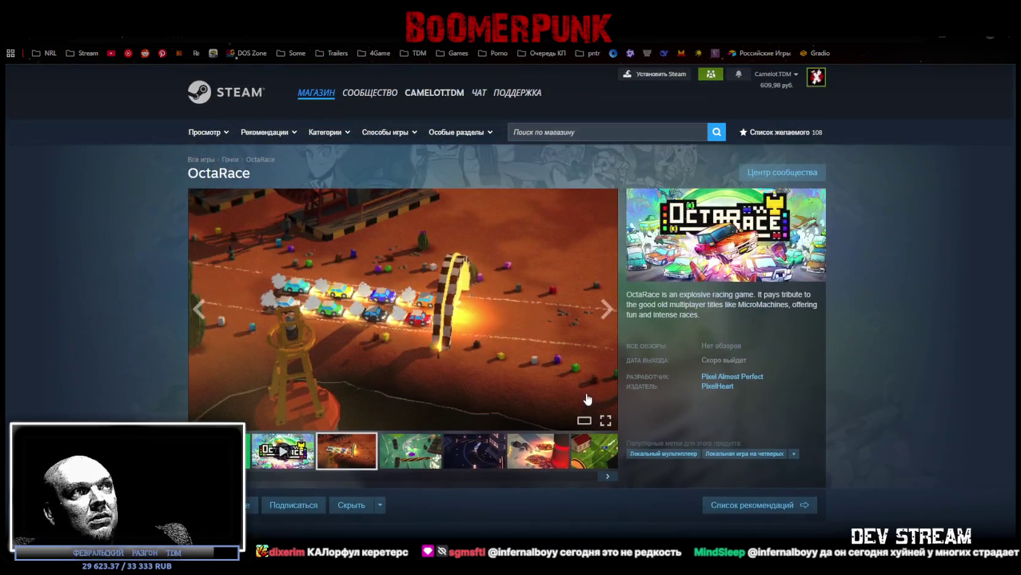
pyautogui.click(469, 459)
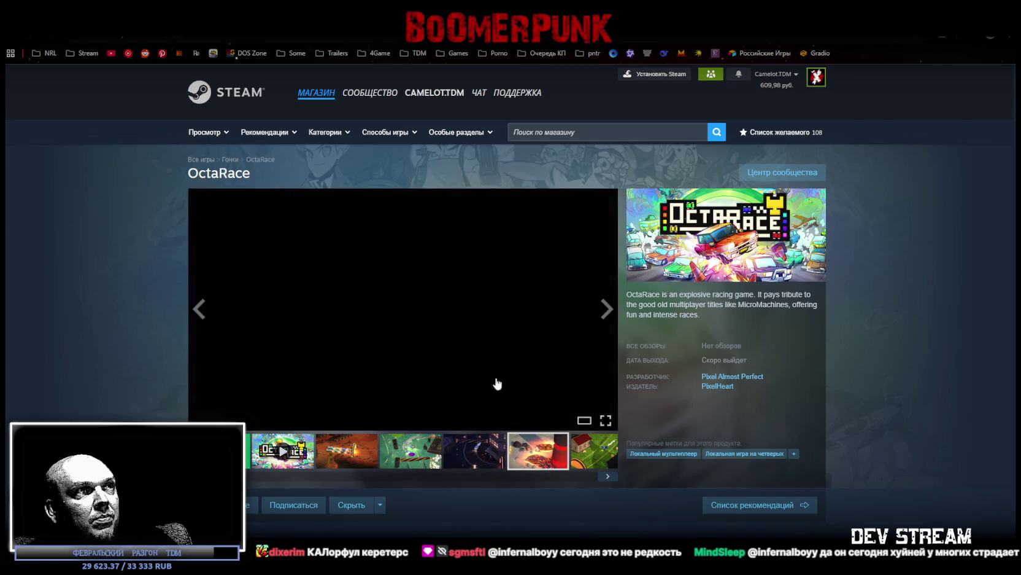
pyautogui.click(531, 460)
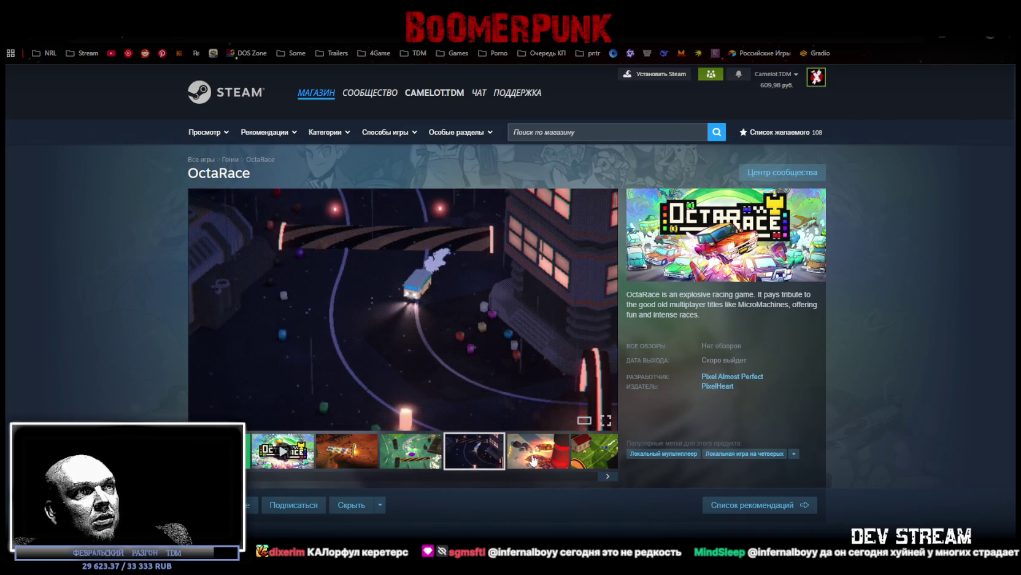
pyautogui.click(590, 451)
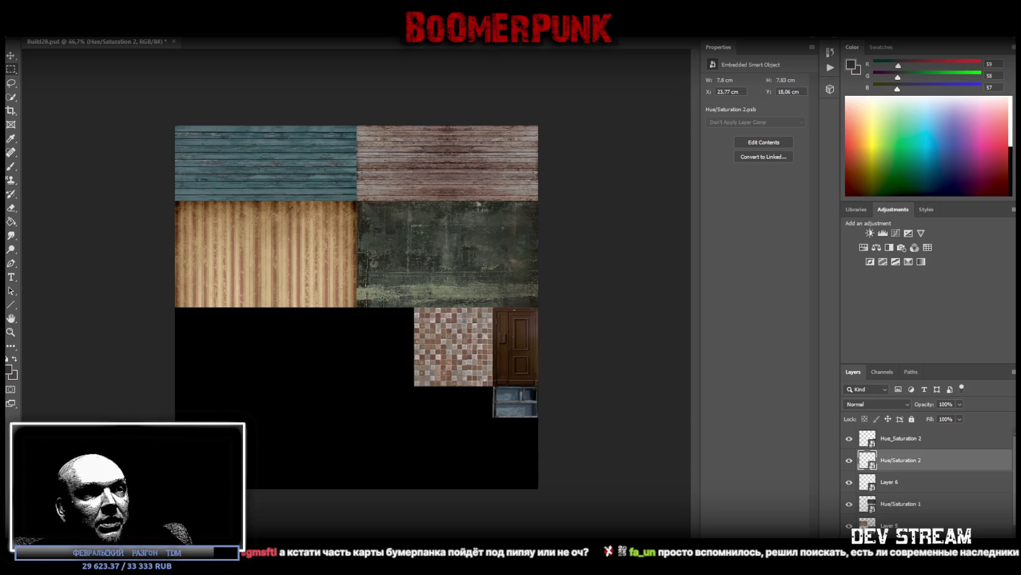
# Bring the browser back maximized and play the Spark in the Dark teaser video
pyautogui.hotkey('alt', 'Tab')
pyautogui.doubleClick(577, 38)
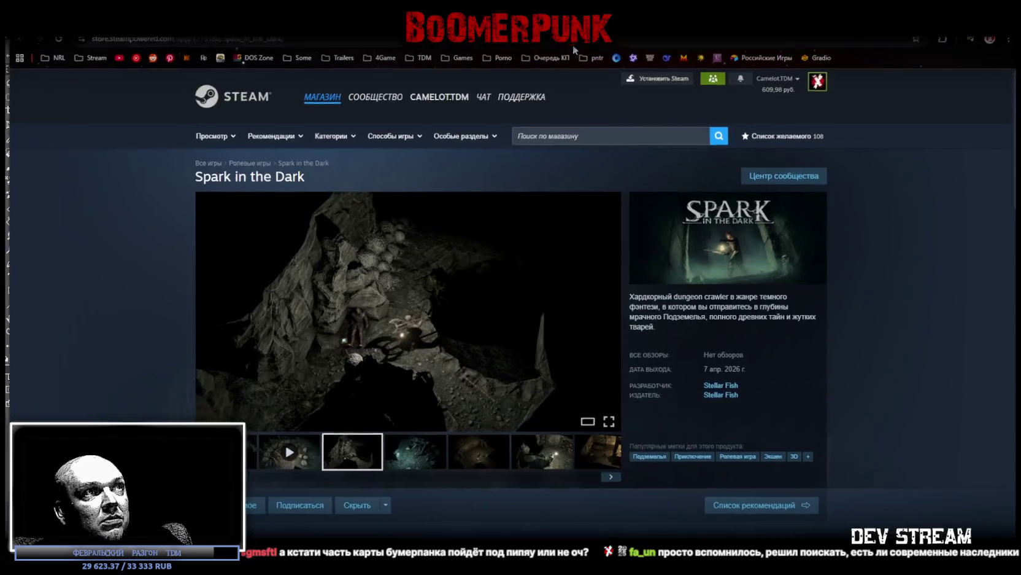
pyautogui.click(279, 444)
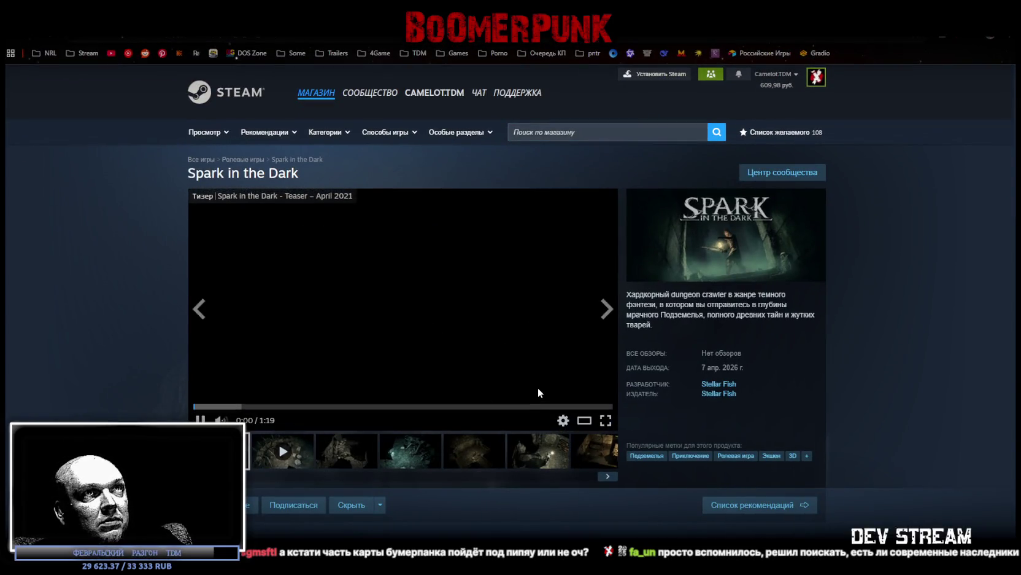
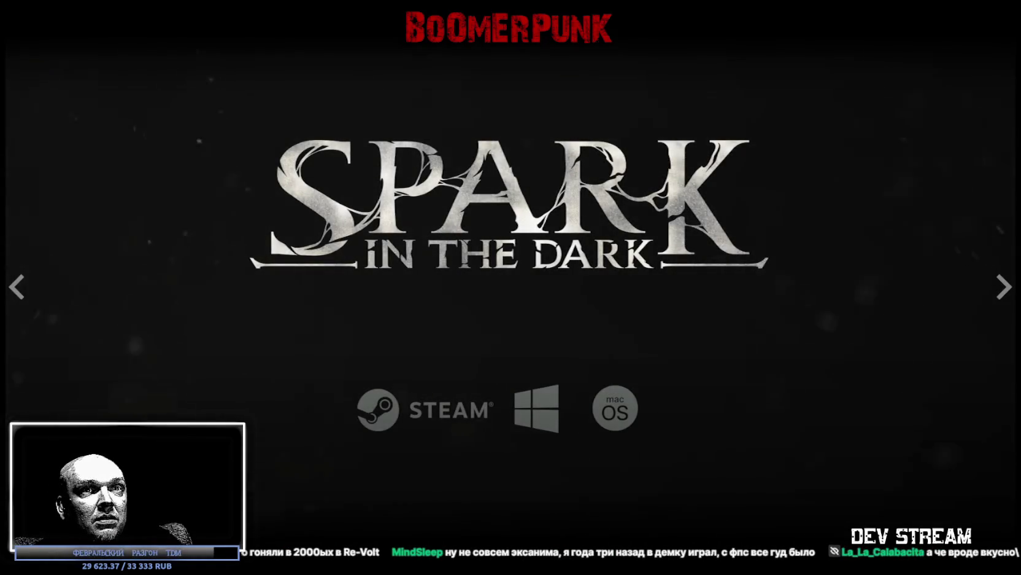
# Exit full screen and pause the Spark in the Dark trailer at 1:12
pyautogui.press('Escape')
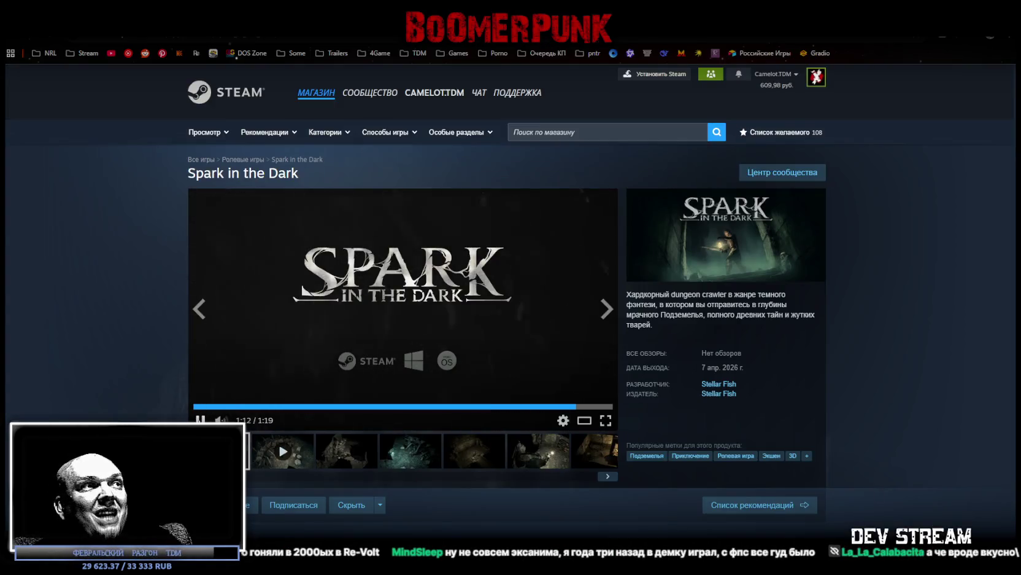
pyautogui.click(200, 420)
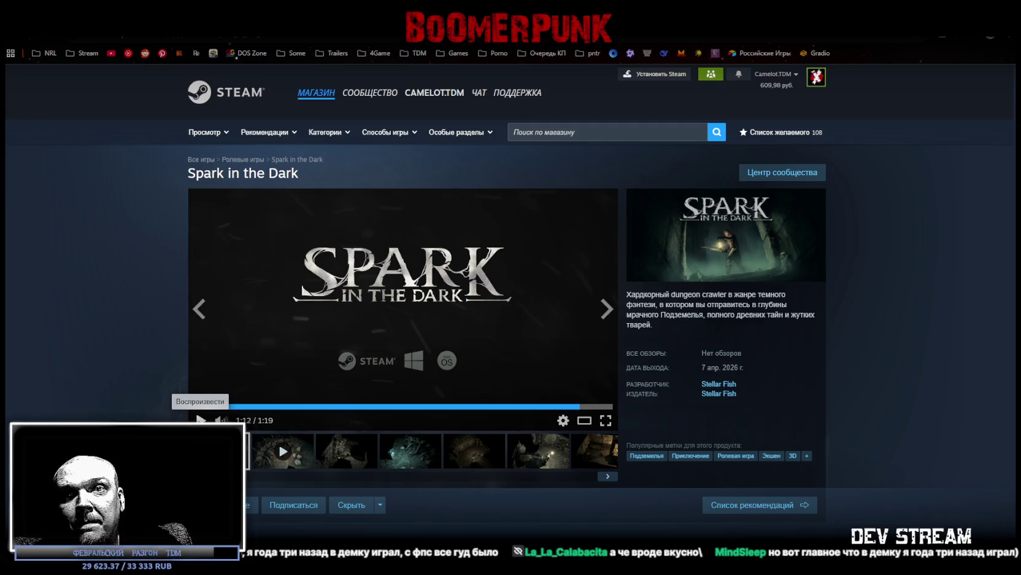
pyautogui.scroll(-9, 479, 295)
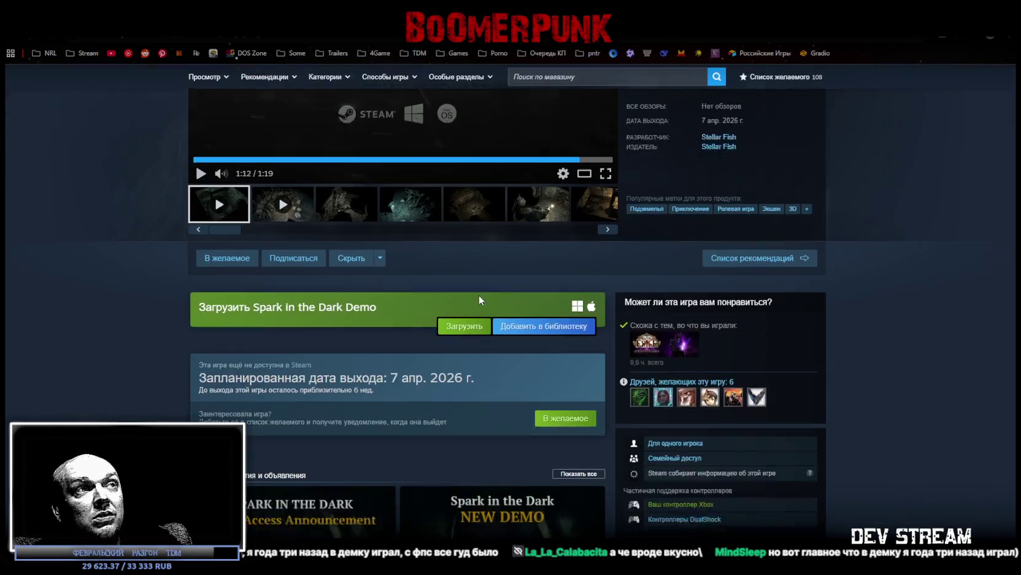
pyautogui.scroll(7, 528, 314)
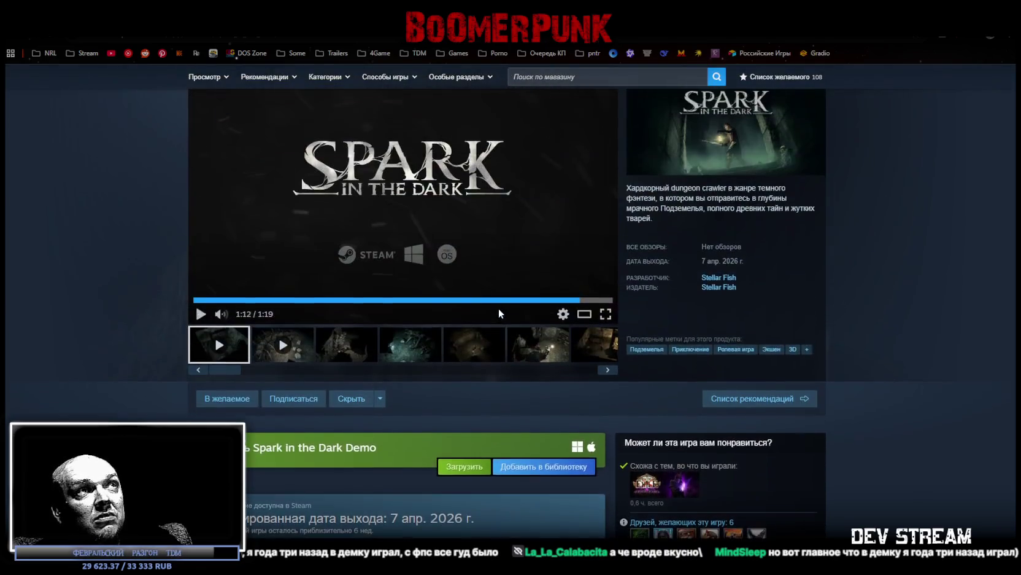
# Browse forward and back through the gameplay screenshots, stopping on the dungeon-room shot
pyautogui.click(346, 353)
pyautogui.click(410, 353)
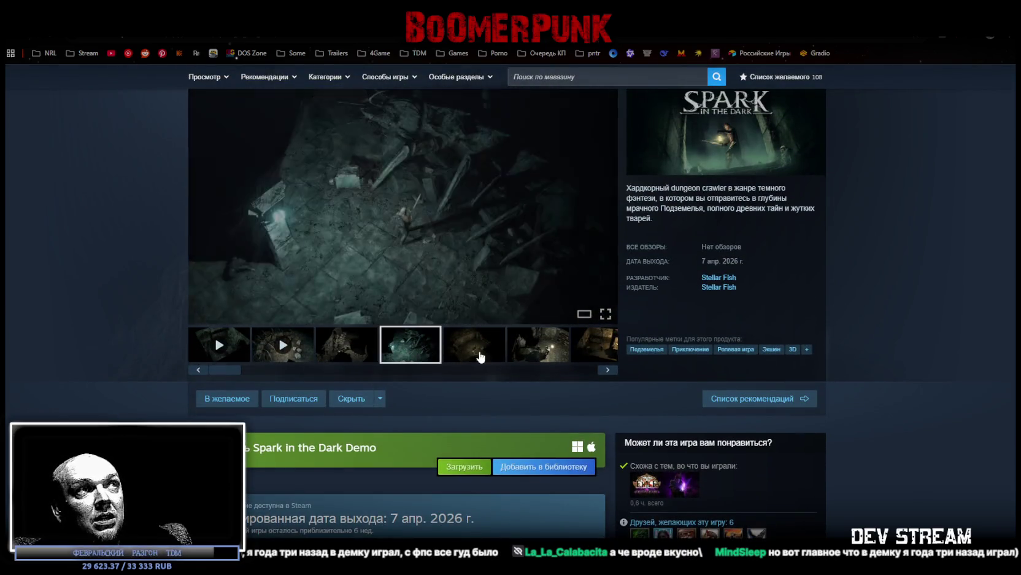
pyautogui.click(474, 353)
pyautogui.click(543, 353)
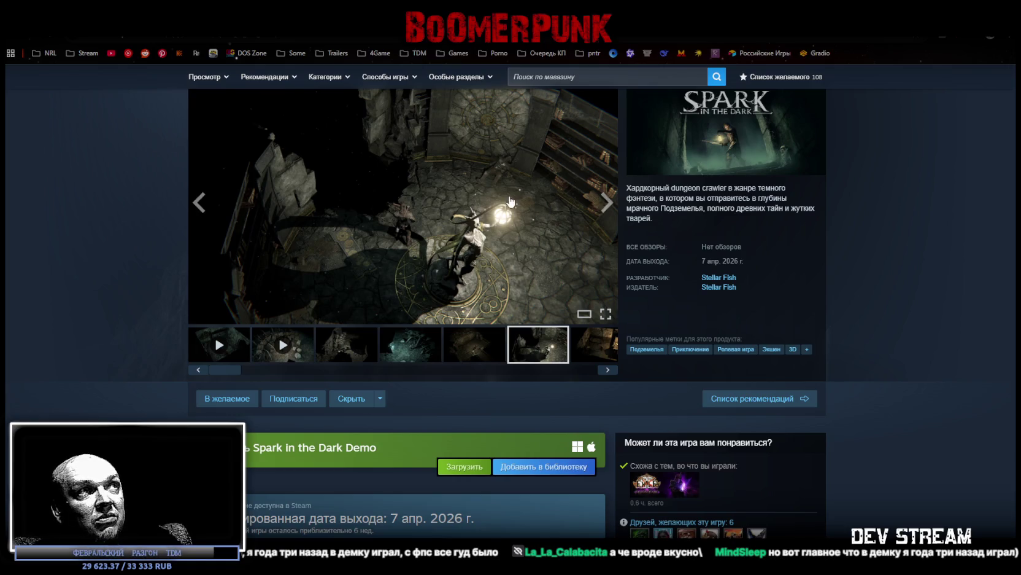
pyautogui.click(463, 348)
pyautogui.click(410, 347)
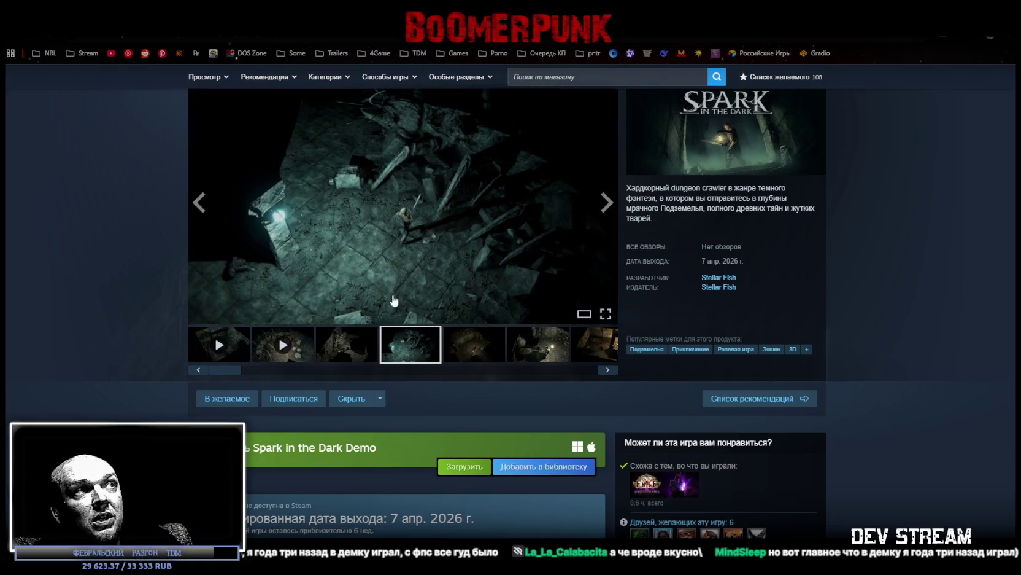
pyautogui.click(356, 347)
pyautogui.click(411, 347)
pyautogui.click(475, 347)
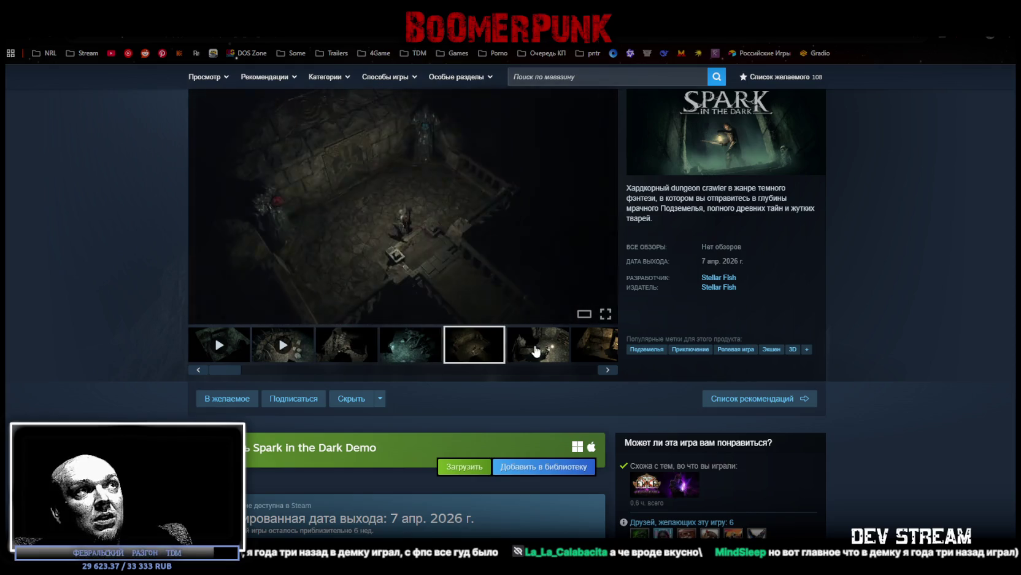
pyautogui.click(538, 347)
pyautogui.click(600, 347)
pyautogui.click(330, 356)
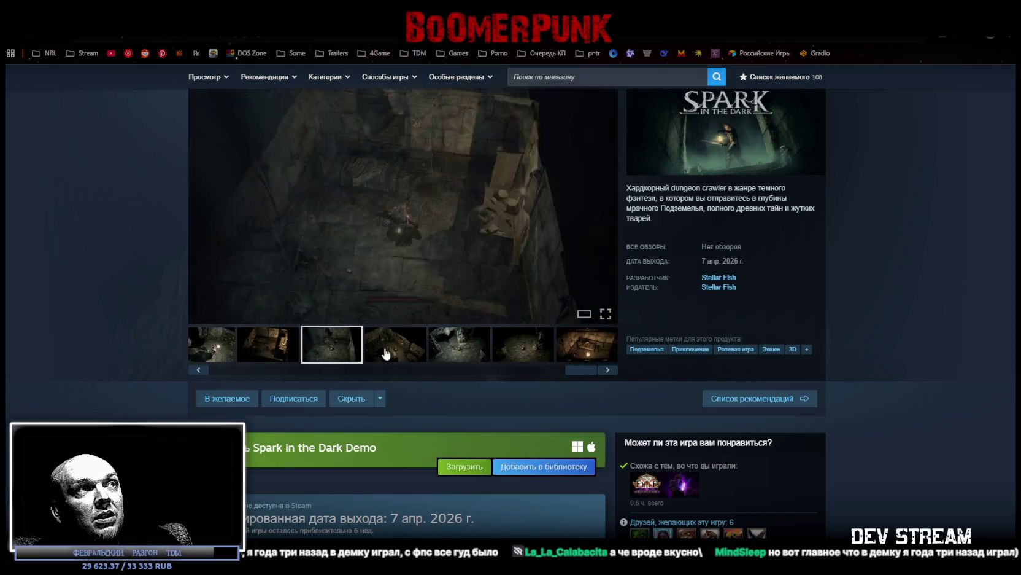
pyautogui.click(392, 350)
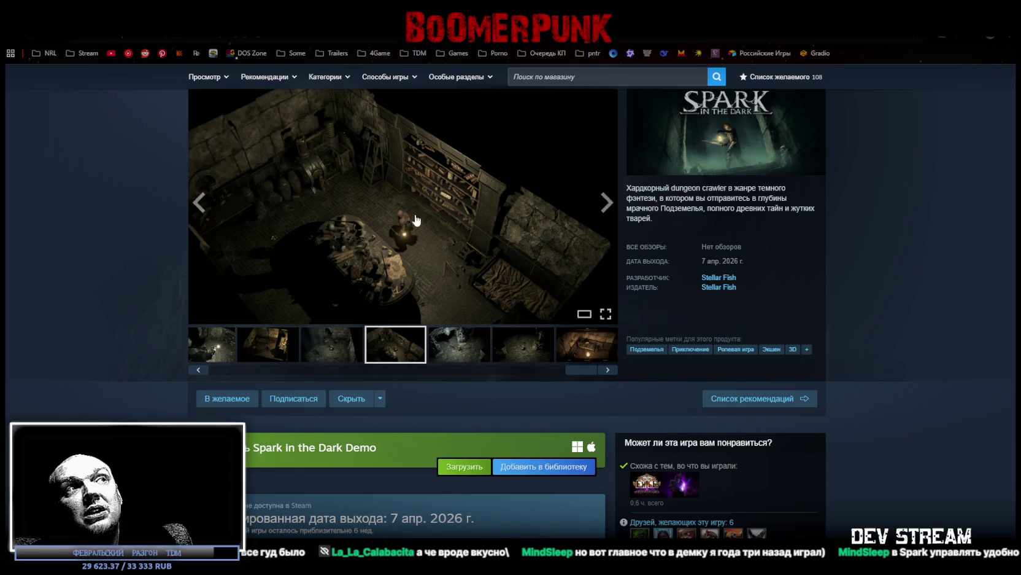
# Step through the later screenshot thumbnails and back to the lantern-lit circular chamber screenshot
pyautogui.click(474, 352)
pyautogui.click(523, 344)
pyautogui.click(587, 344)
pyautogui.click(523, 344)
pyautogui.click(470, 356)
pyautogui.click(378, 340)
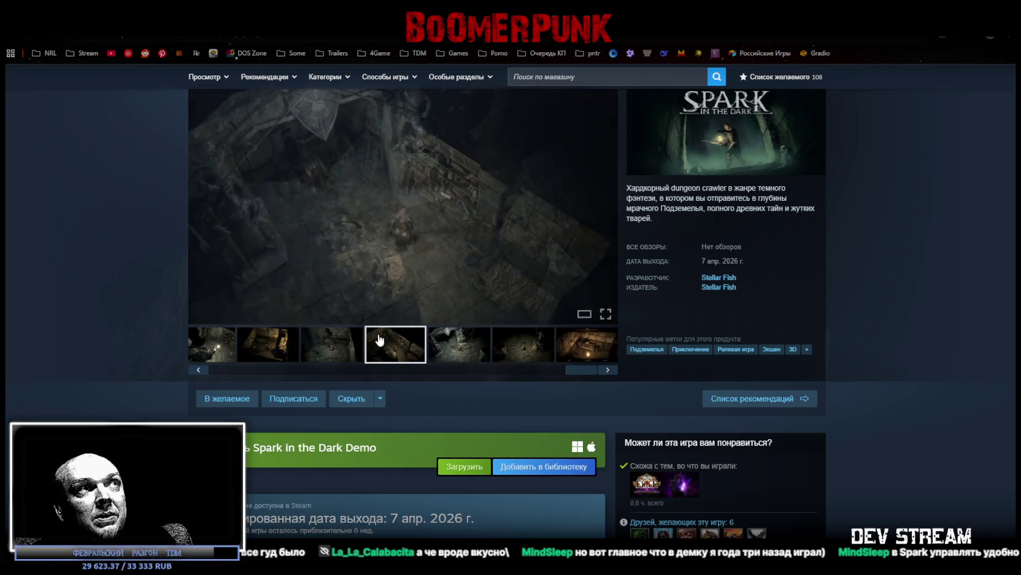
pyautogui.click(329, 347)
pyautogui.click(262, 346)
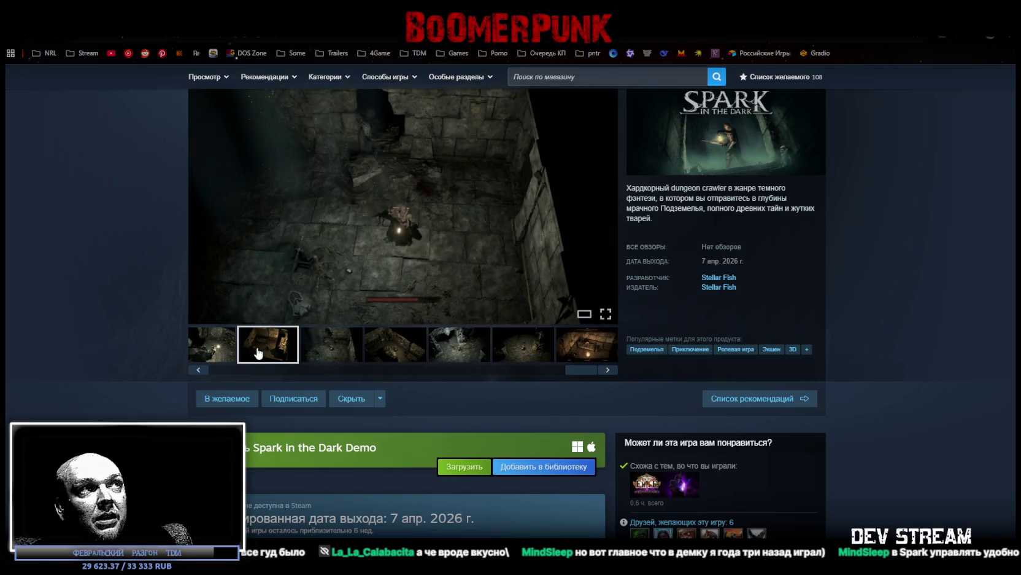
pyautogui.click(234, 355)
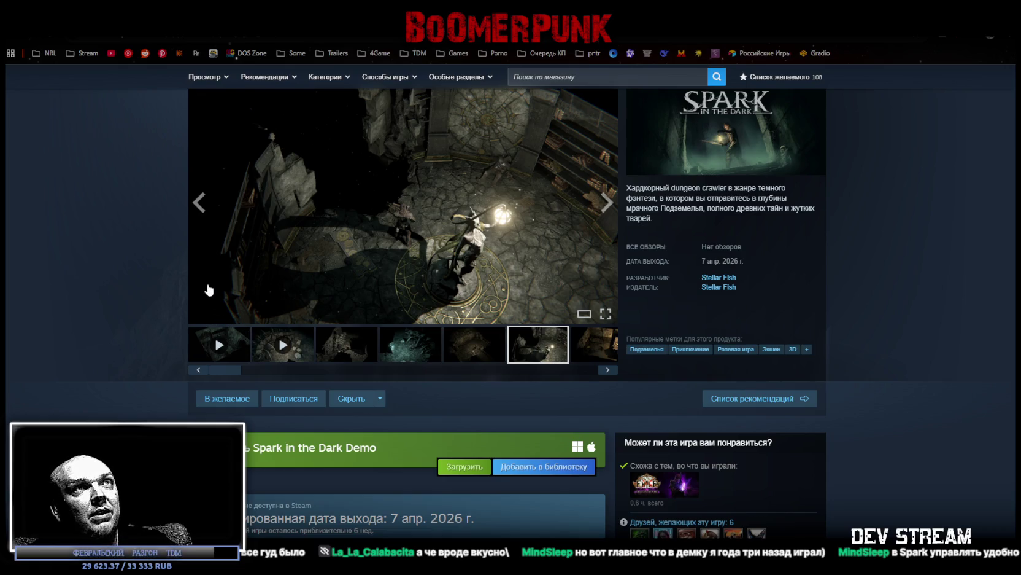
# Add the Spark in the Dark Demo to the Steam library, dismiss the confirmation, and return to Photoshop
pyautogui.scroll(2, 273, 349)
pyautogui.scroll(-4, 262, 345)
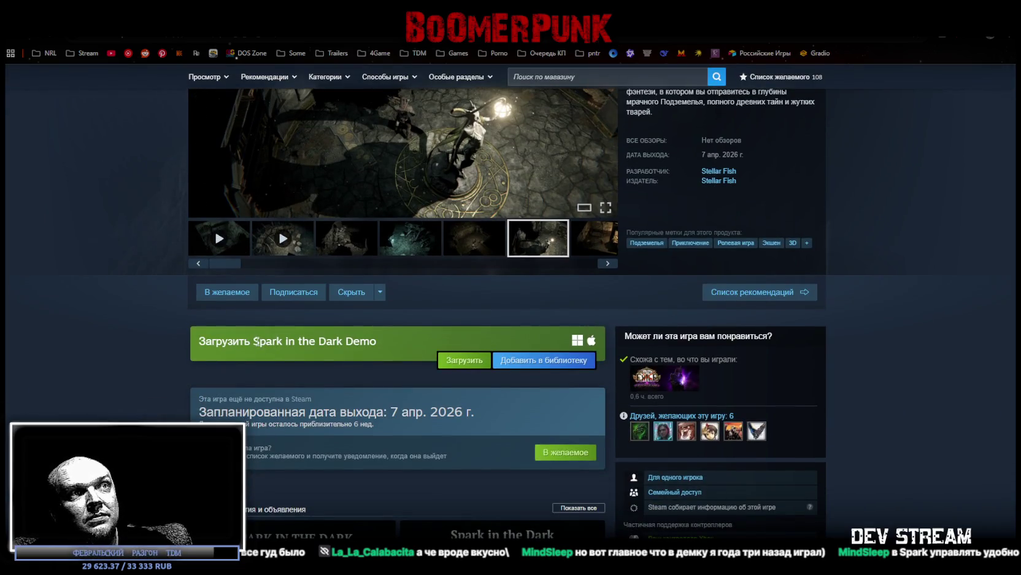
pyautogui.scroll(-3, 255, 337)
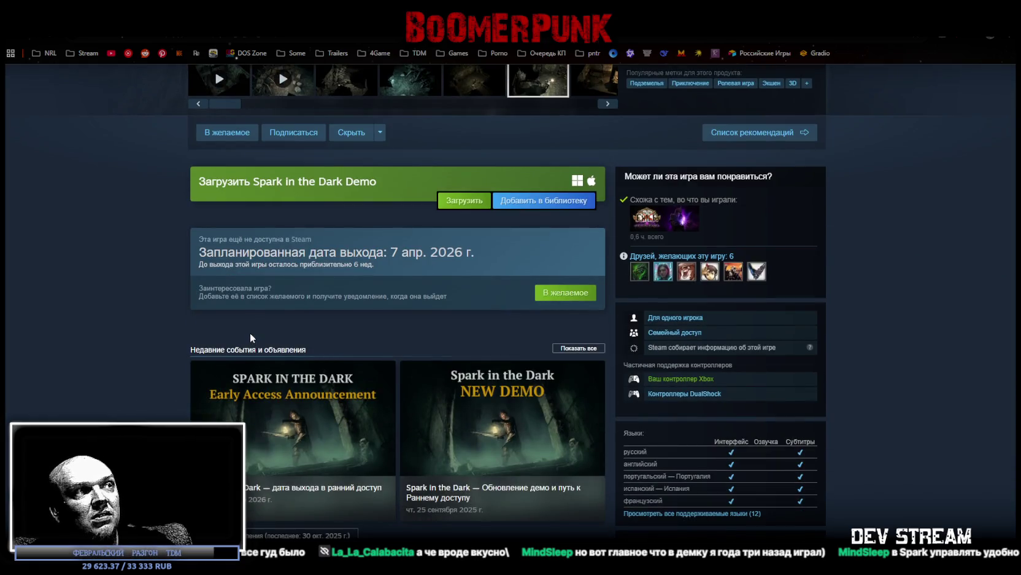
pyautogui.scroll(5, 251, 334)
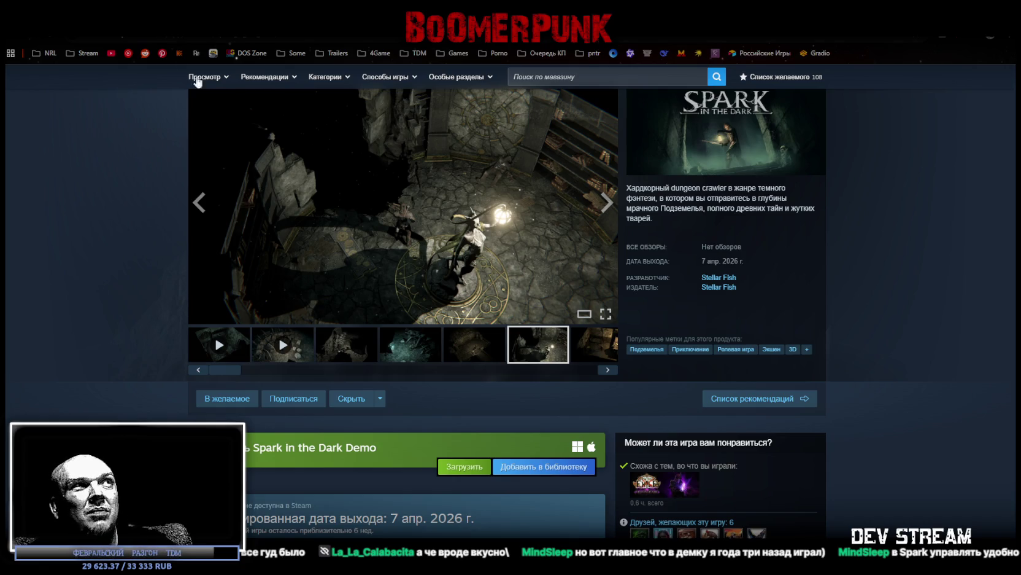
pyautogui.click(547, 473)
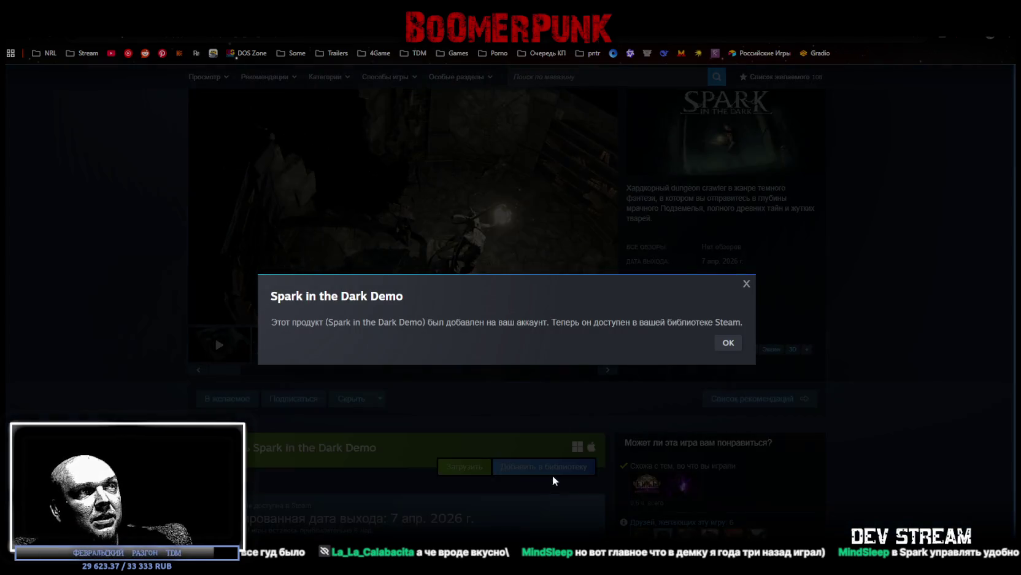
pyautogui.click(729, 345)
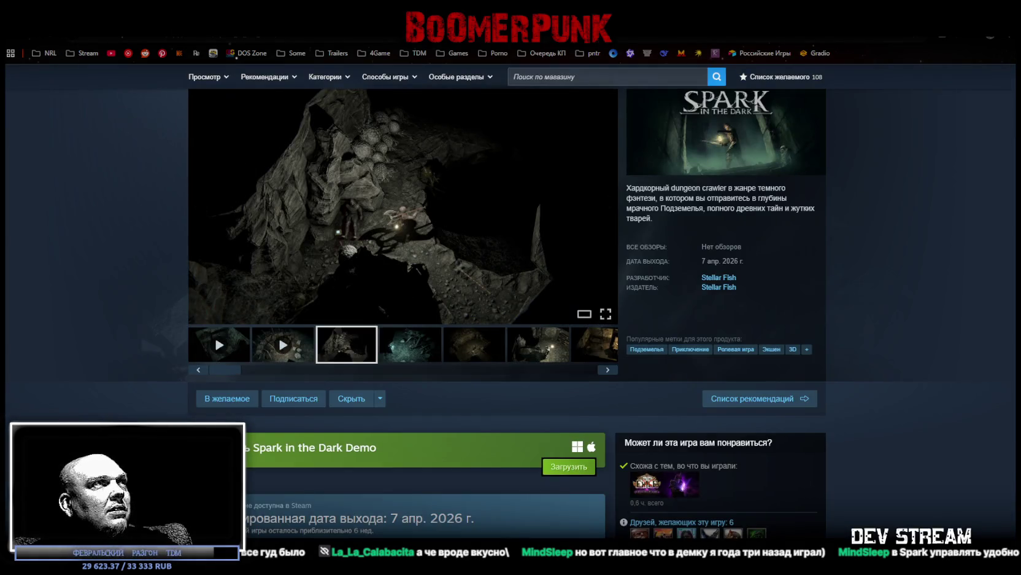
pyautogui.hotkey('alt', 'Tab')
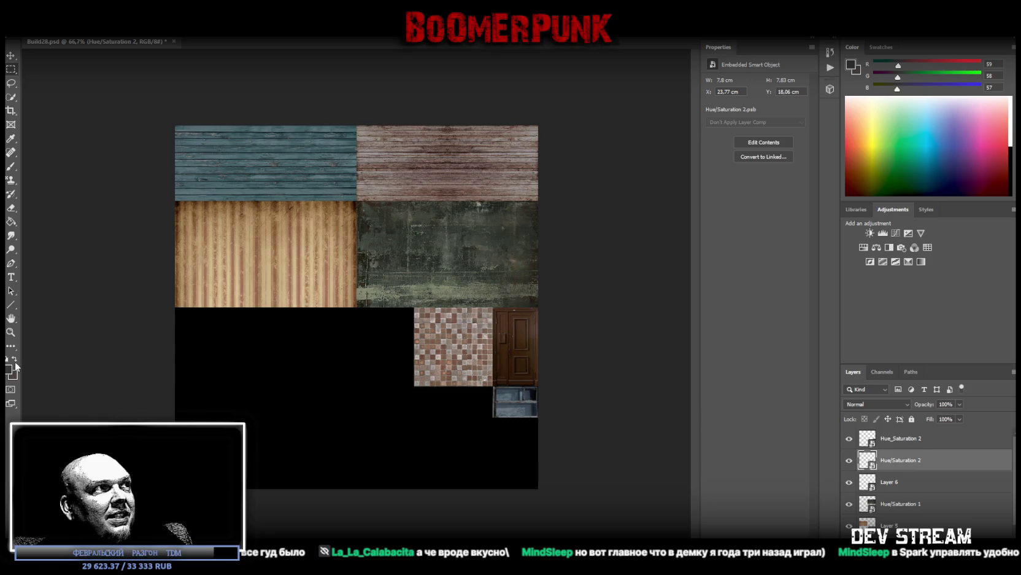
pyautogui.moveTo(320, 394); pyautogui.dragTo(348, 398)
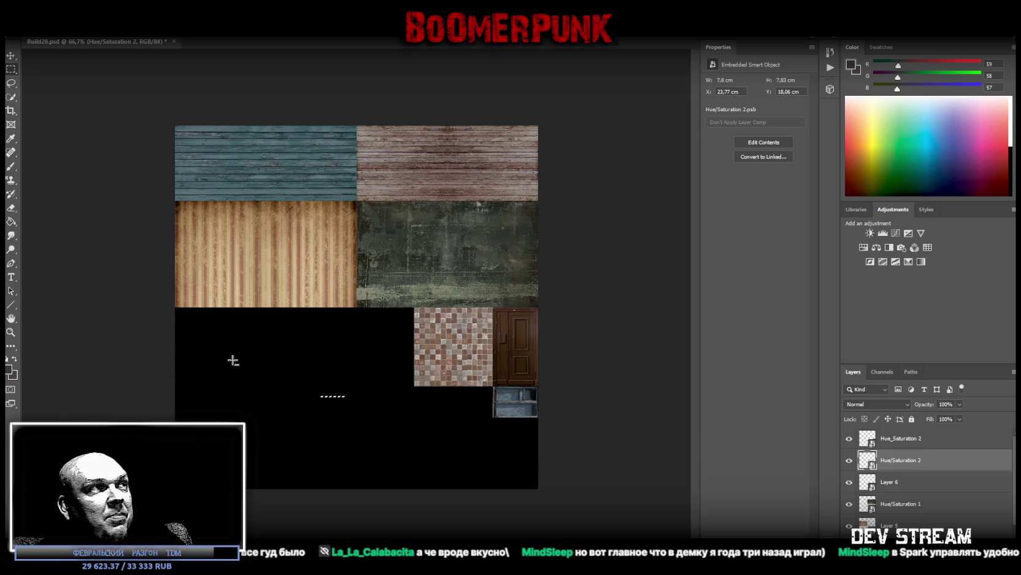
pyautogui.click(10, 83)
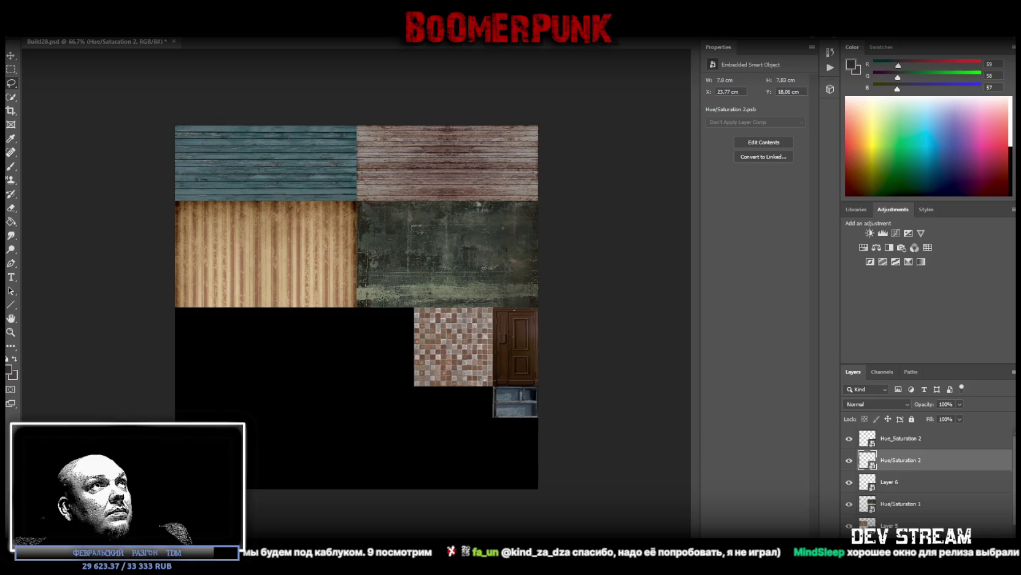
pyautogui.hotkey('ctrl', 'v')
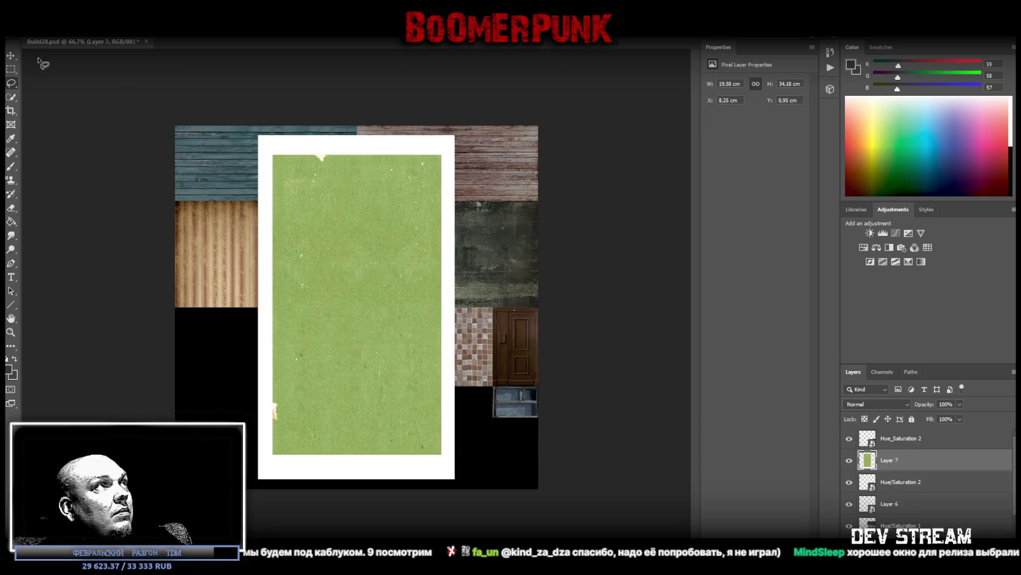
# Cut the green paper inside its white border onto Layer 8 and convert it to a smart object
pyautogui.click(11, 69)
pyautogui.moveTo(274, 158)
pyautogui.mouseDown()
pyautogui.moveTo(345, 378)
pyautogui.moveTo(399, 437)
pyautogui.moveTo(441, 454)
pyautogui.mouseUp()
pyautogui.rightClick(327, 346)
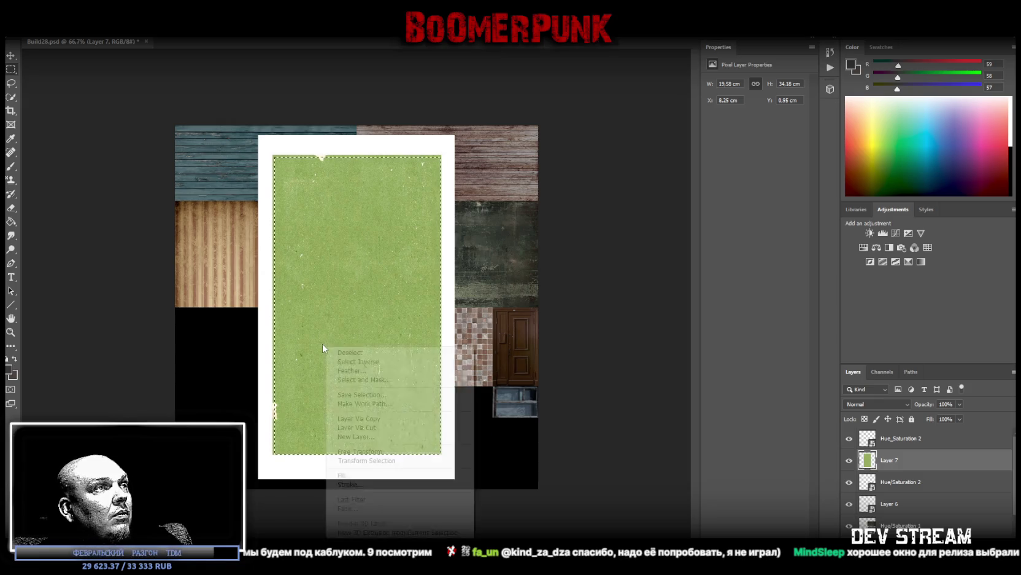
pyautogui.click(375, 428)
pyautogui.click(908, 476)
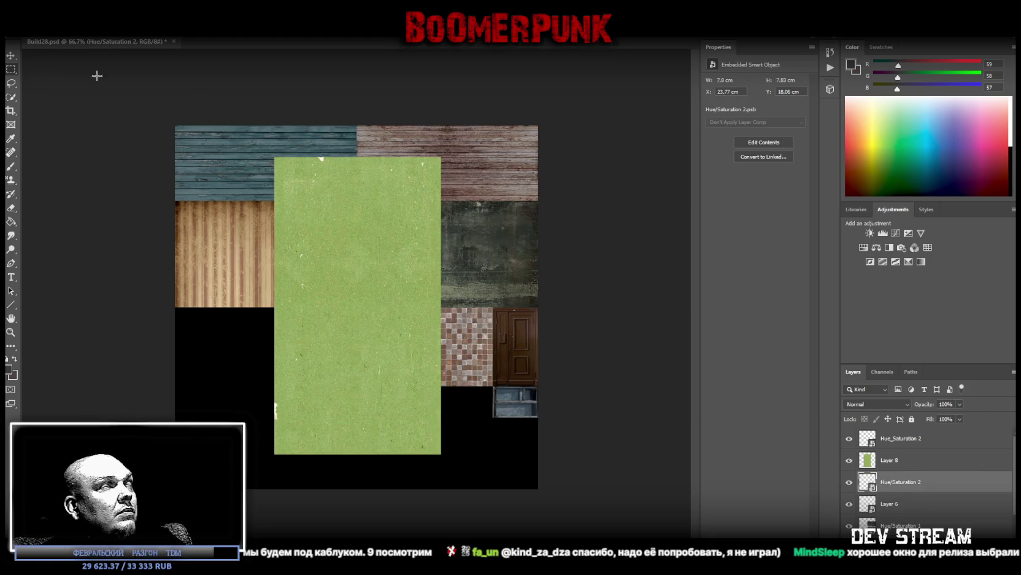
pyautogui.rightClick(910, 461)
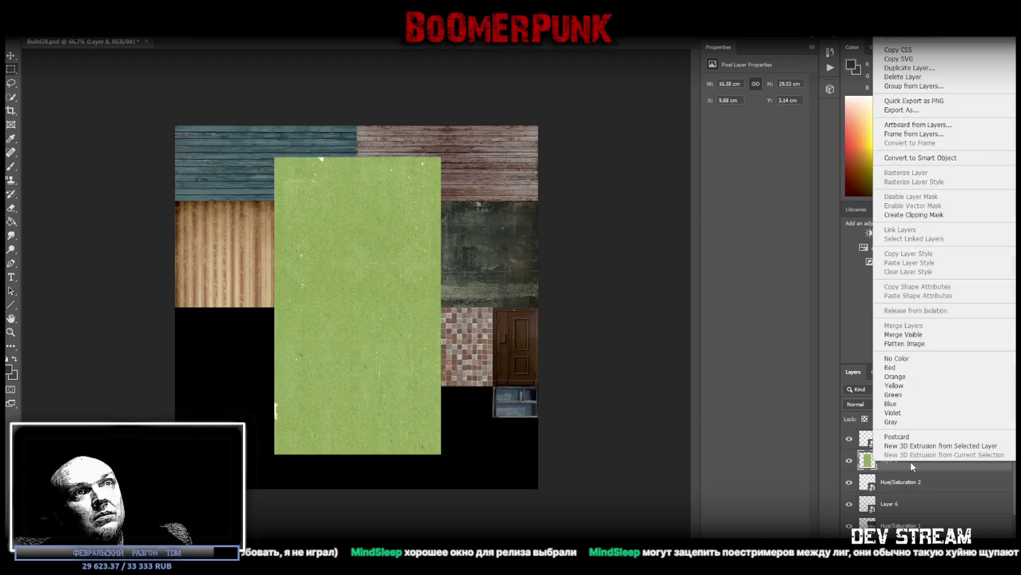
pyautogui.click(929, 162)
# Rotate Layer 8 by 90° and squash it into an 18.06 × 7.83 cm strip below the planks
pyautogui.hotkey('ctrl', 't')
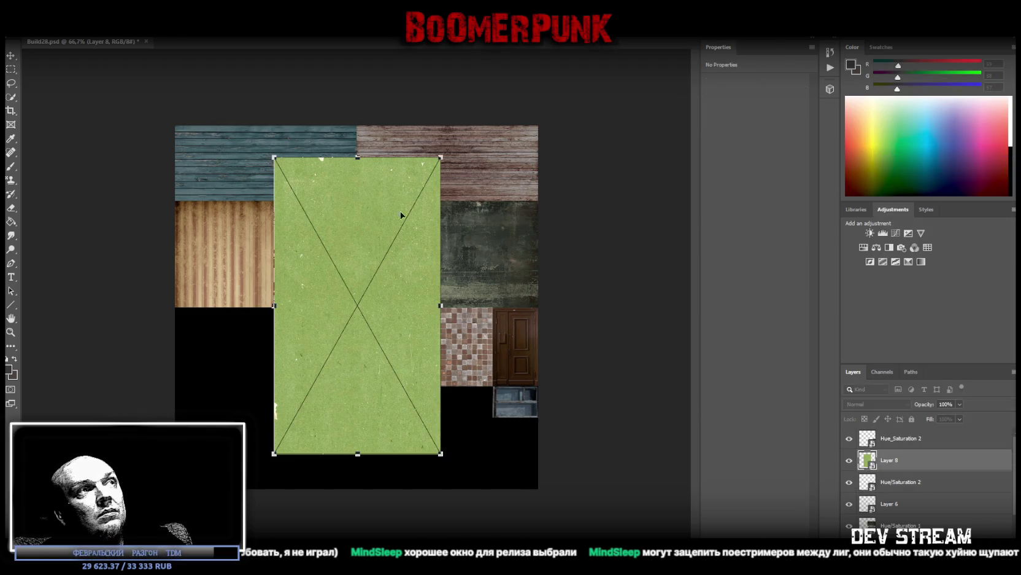
pyautogui.moveTo(448, 150); pyautogui.dragTo(513, 375)
pyautogui.moveTo(419, 300)
pyautogui.mouseDown()
pyautogui.moveTo(369, 290)
pyautogui.moveTo(394, 274)
pyautogui.moveTo(383, 303)
pyautogui.moveTo(385, 284)
pyautogui.mouseUp()
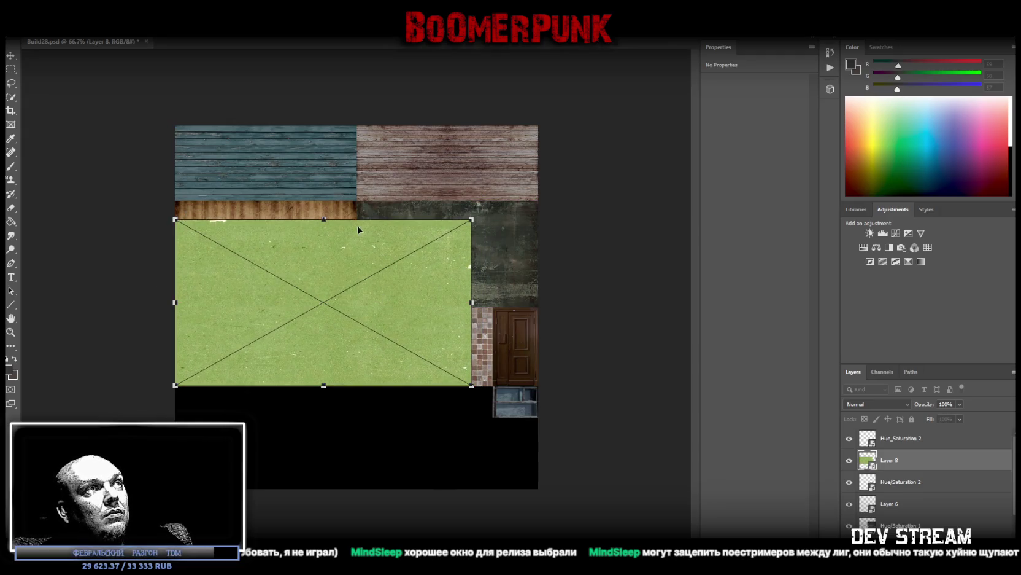
pyautogui.moveTo(324, 224)
pyautogui.mouseDown()
pyautogui.moveTo(320, 326)
pyautogui.moveTo(321, 308)
pyautogui.mouseUp()
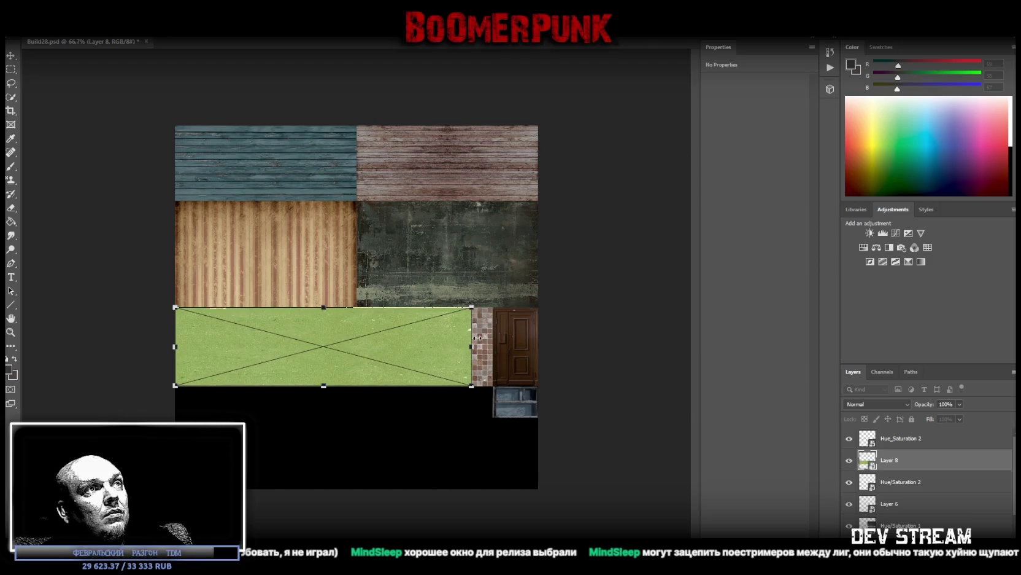
pyautogui.moveTo(471, 346); pyautogui.dragTo(357, 347)
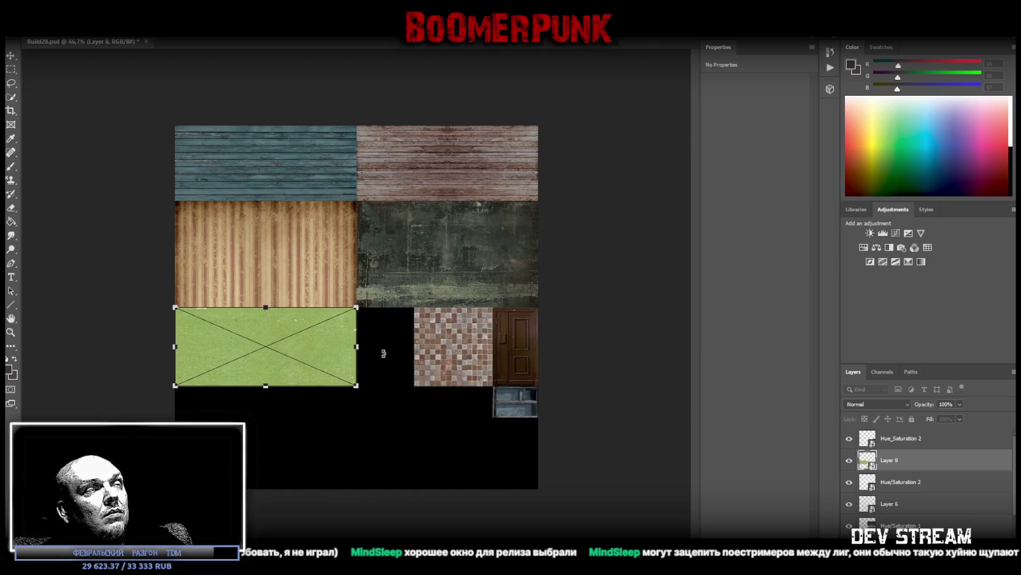
pyautogui.click(10, 56)
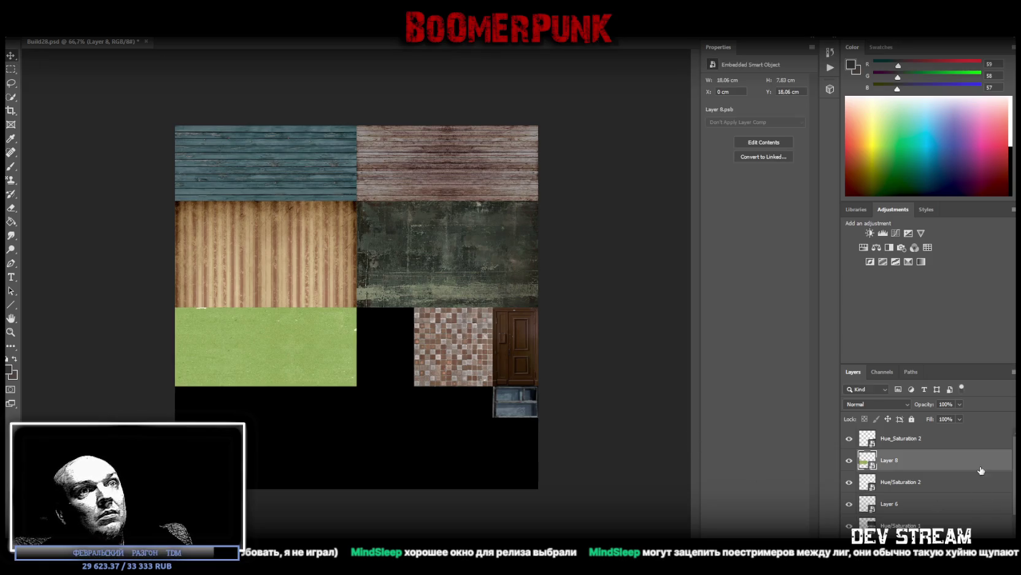
# Open the grass smart object and copy its right-hand strip onto a new Layer 9
pyautogui.doubleClick(864, 465)
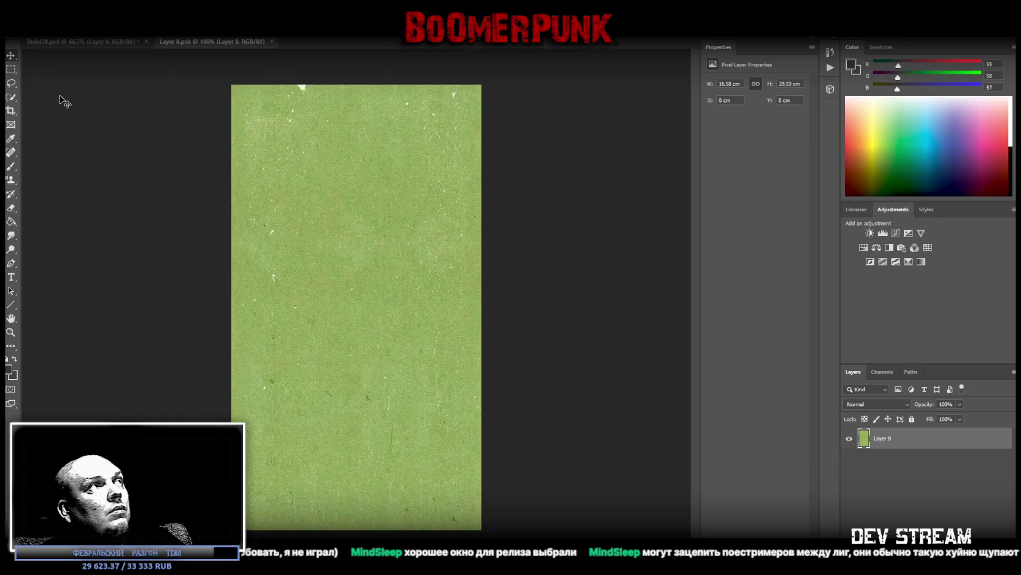
pyautogui.click(11, 68)
pyautogui.moveTo(502, 69)
pyautogui.mouseDown()
pyautogui.moveTo(364, 486)
pyautogui.moveTo(369, 531)
pyautogui.moveTo(382, 530)
pyautogui.mouseUp()
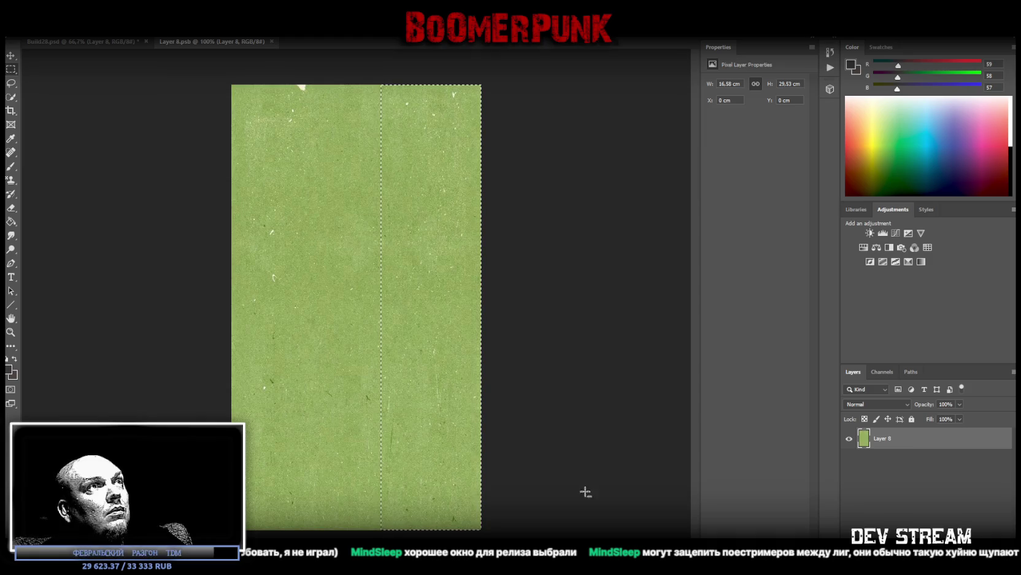
pyautogui.rightClick(433, 336)
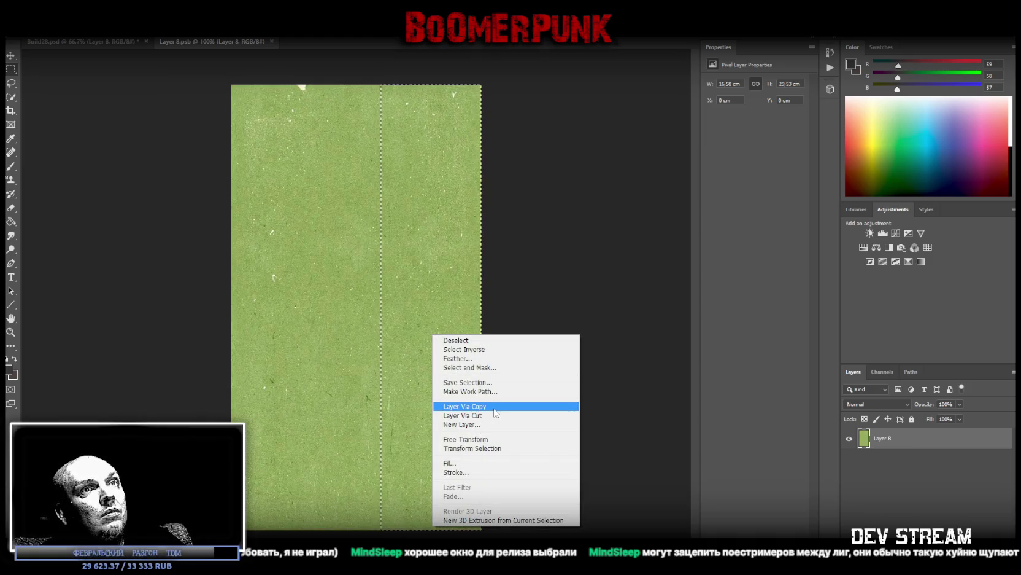
pyautogui.click(540, 407)
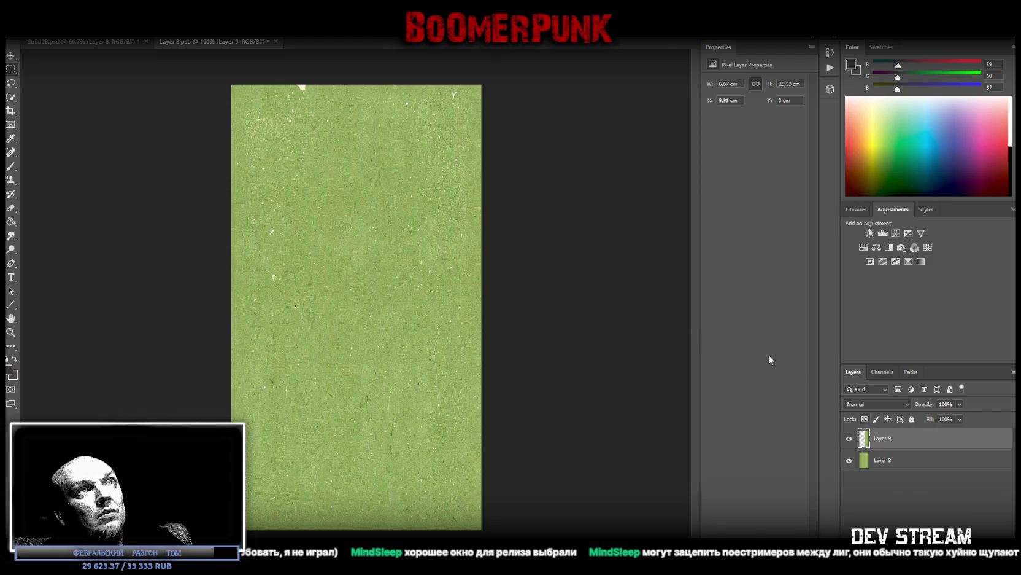
# Add an empty Layer 10 above Layer 8 and set up a black brush
pyautogui.click(943, 462)
pyautogui.click(944, 442)
pyautogui.hotkey('ctrl', 'shift', 'alt', 'n')
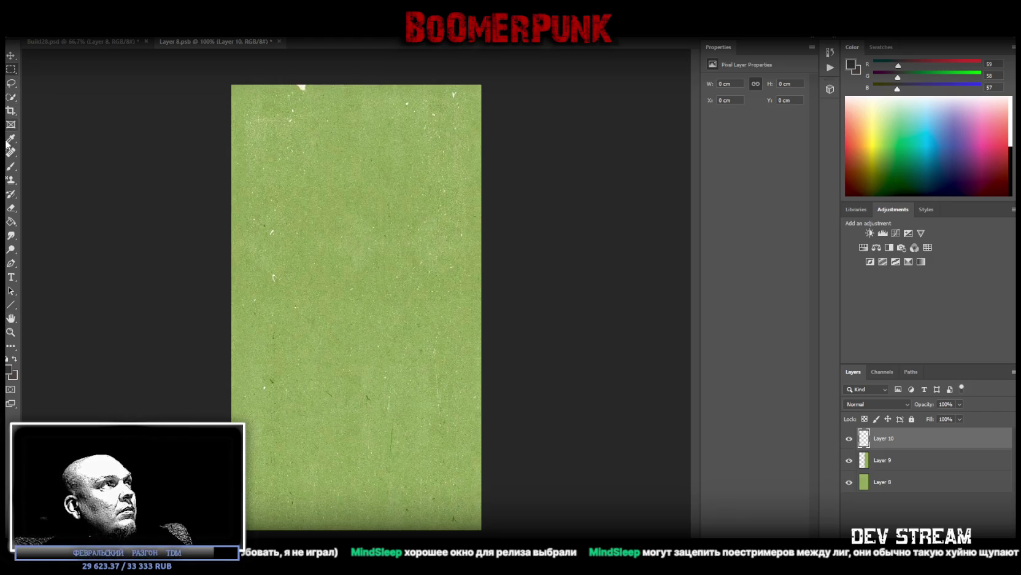
pyautogui.click(11, 167)
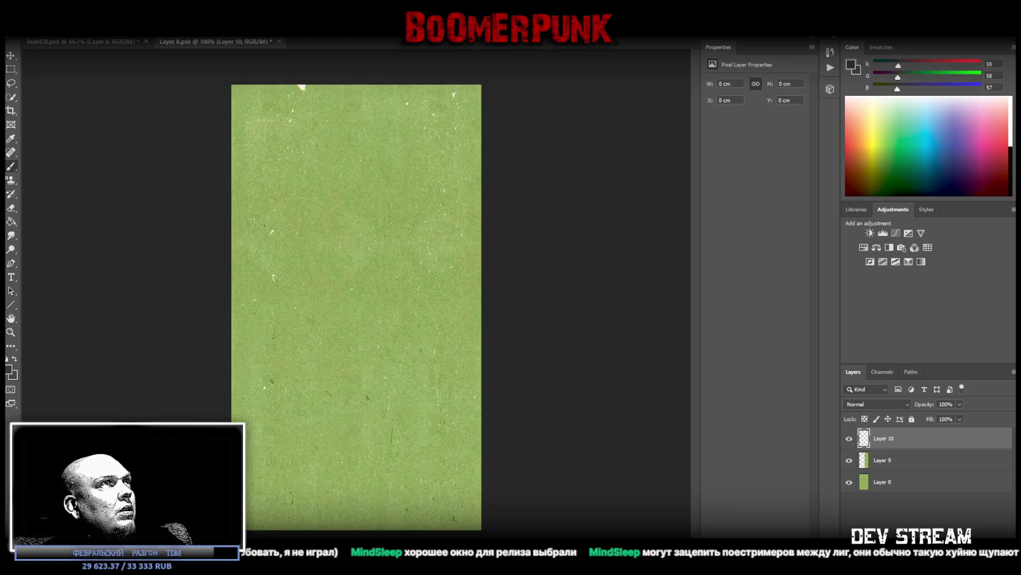
pyautogui.moveTo(312, 127)
pyautogui.mouseDown()
pyautogui.moveTo(429, 276)
pyautogui.moveTo(365, 201)
pyautogui.mouseUp()
pyautogui.hotkey('ctrl', 'z')
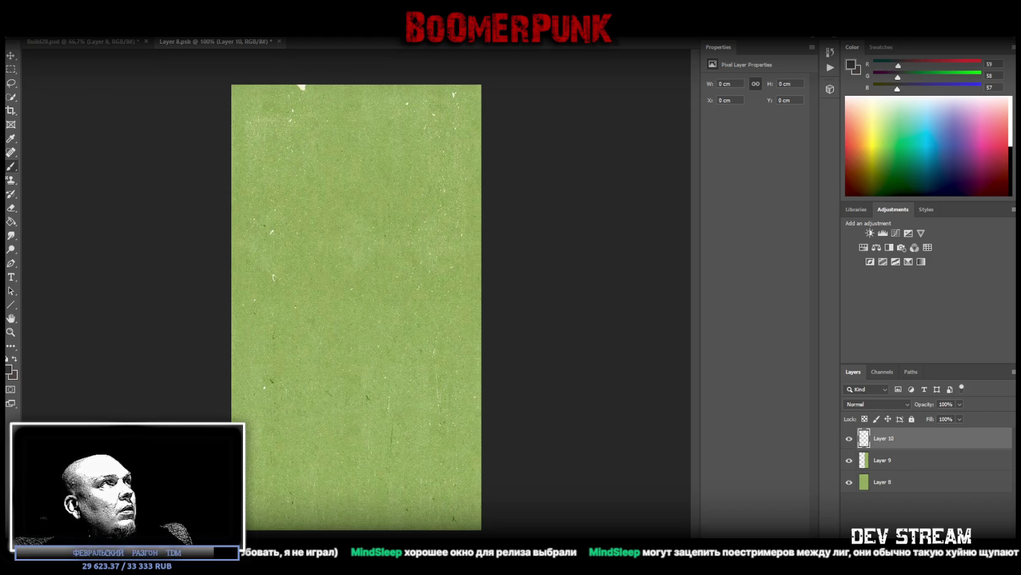
pyautogui.rightClick(25, 46)
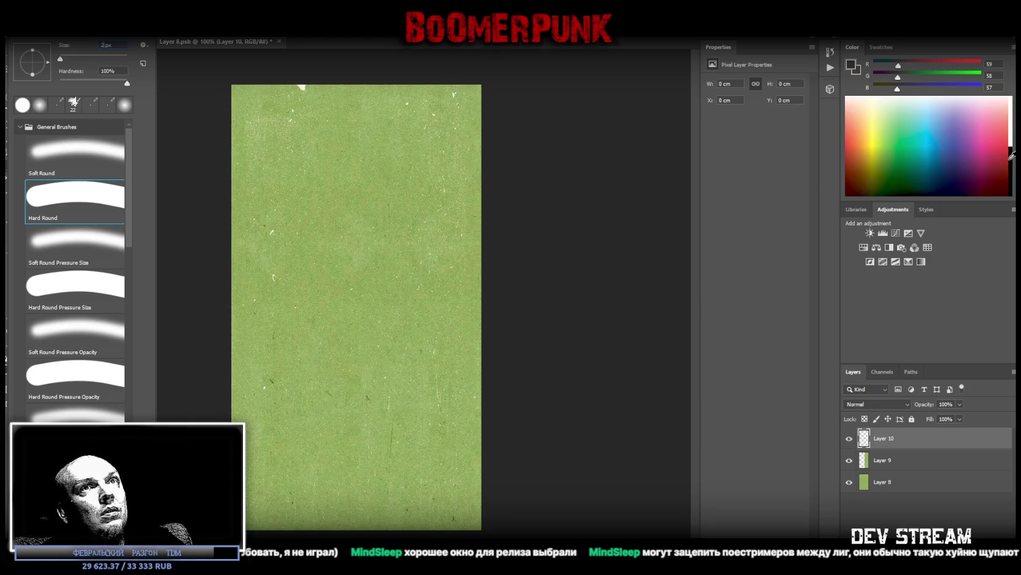
pyautogui.click(1011, 155)
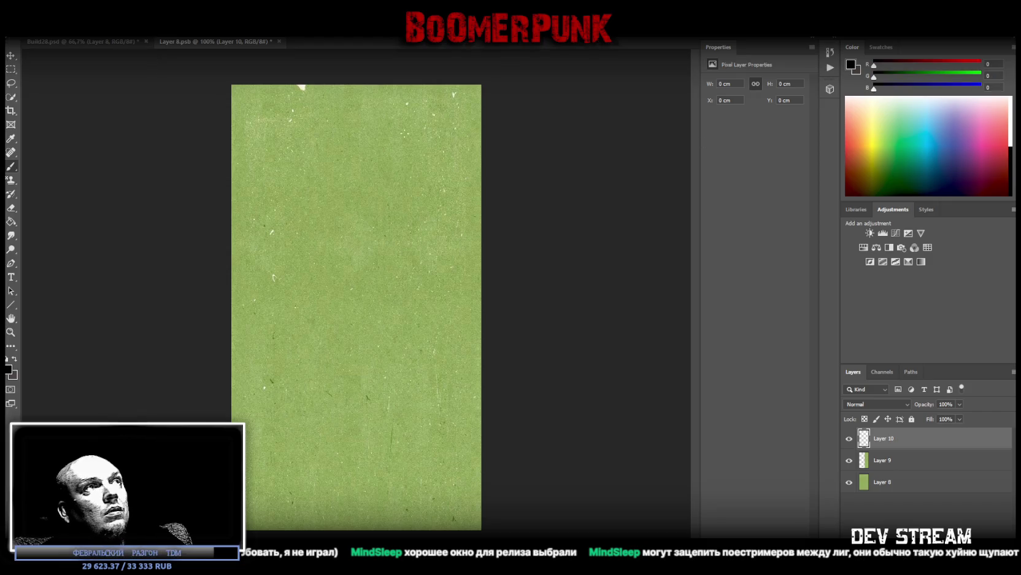
# Hide Layer 8 and draw a straight vertical line down the strip's left edge on Layer 10
pyautogui.click(849, 482)
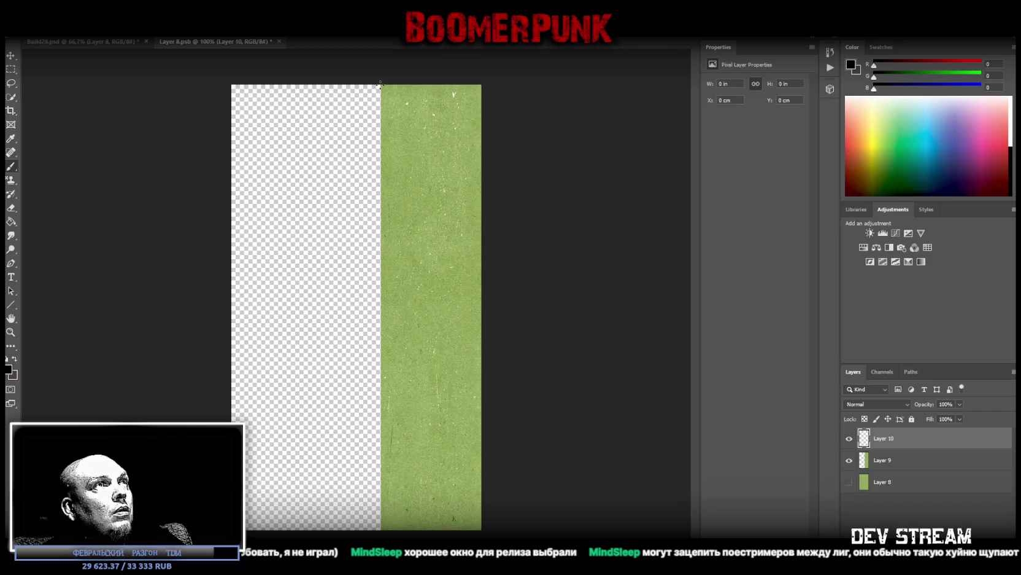
pyautogui.click(380, 85)
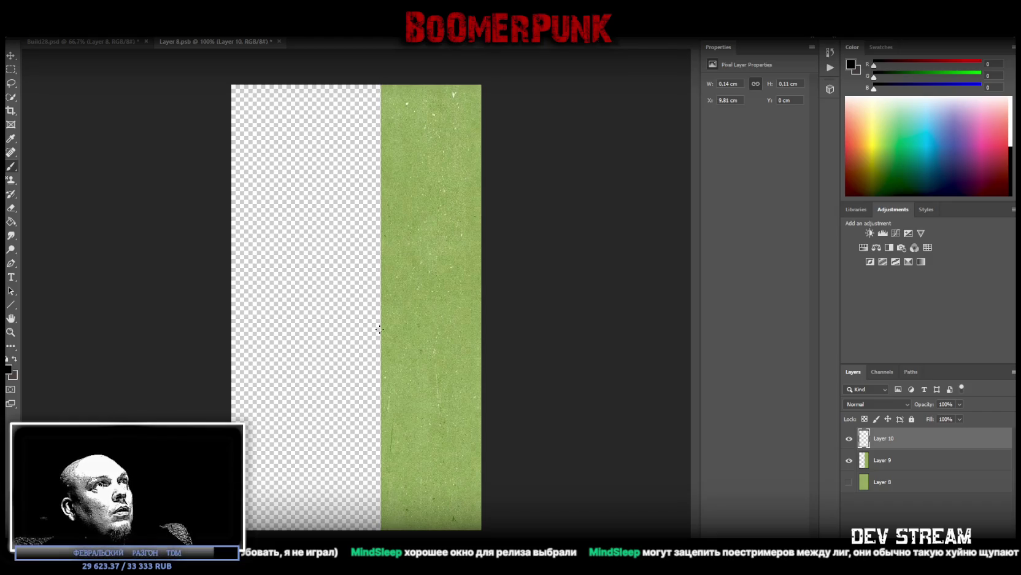
pyautogui.keyDown('shift'); pyautogui.click(380, 527); pyautogui.keyUp('shift')
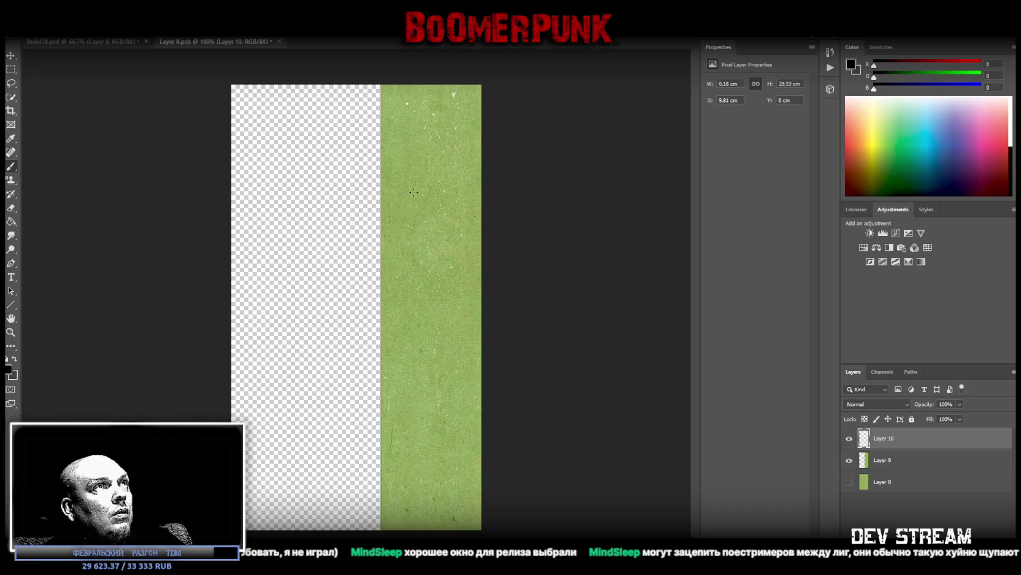
# Duplicate the line layer twice and merge the copies into Layer 10 copy 2
pyautogui.rightClick(923, 439)
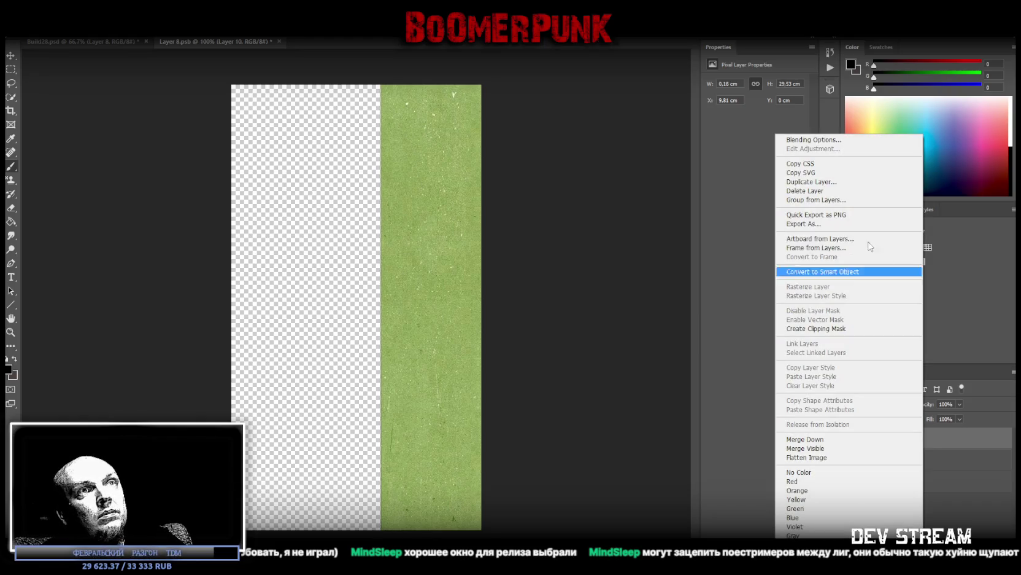
pyautogui.click(839, 182)
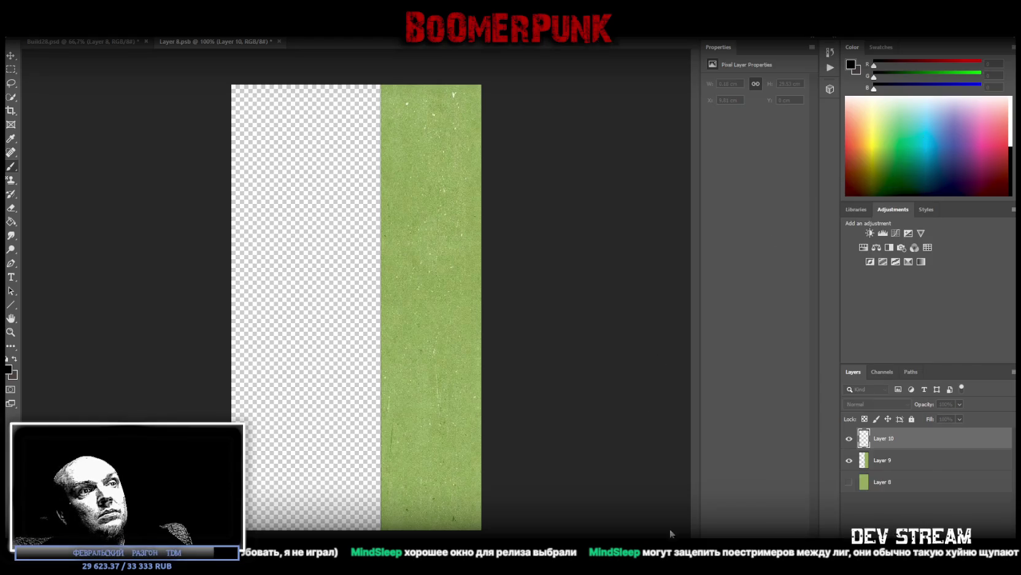
pyautogui.press('Return')
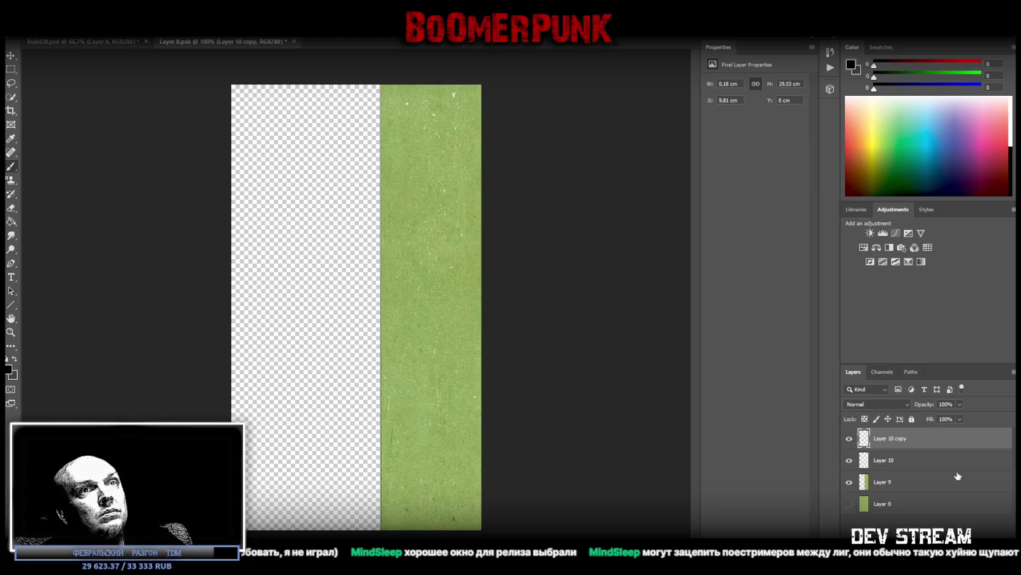
pyautogui.rightClick(928, 442)
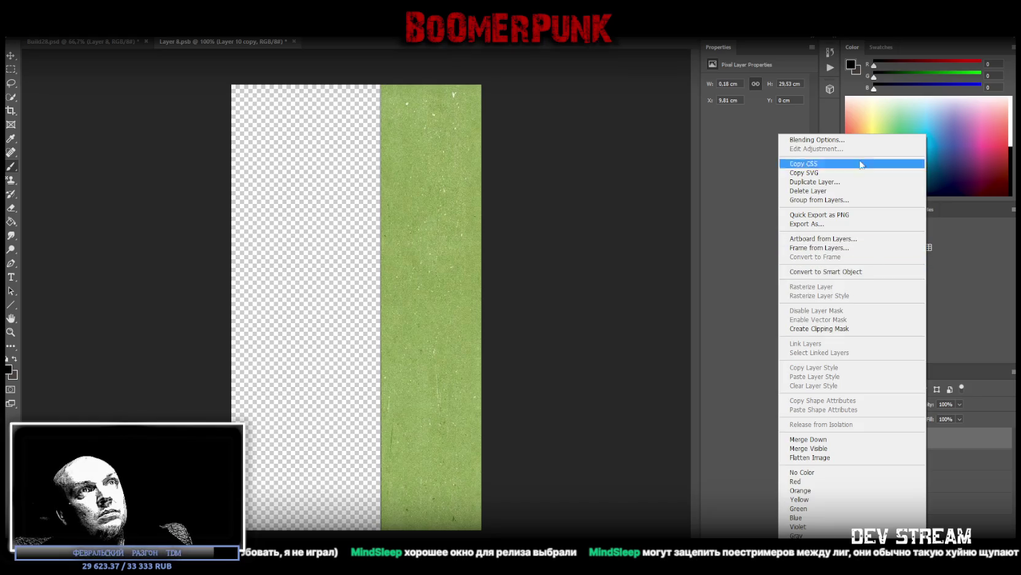
pyautogui.click(845, 183)
pyautogui.press('Return')
pyautogui.rightClick(917, 490)
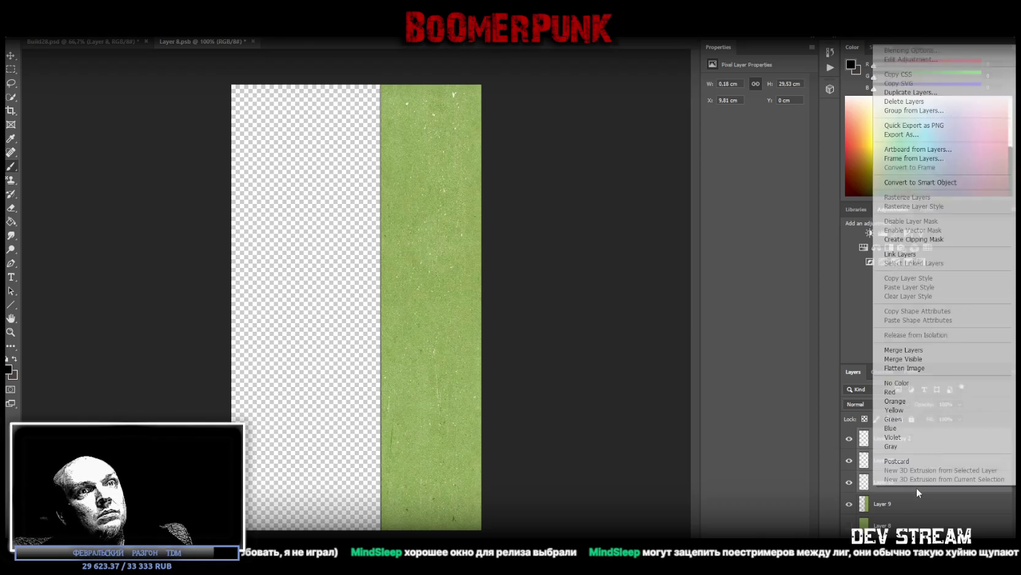
pyautogui.click(905, 349)
pyautogui.click(893, 462)
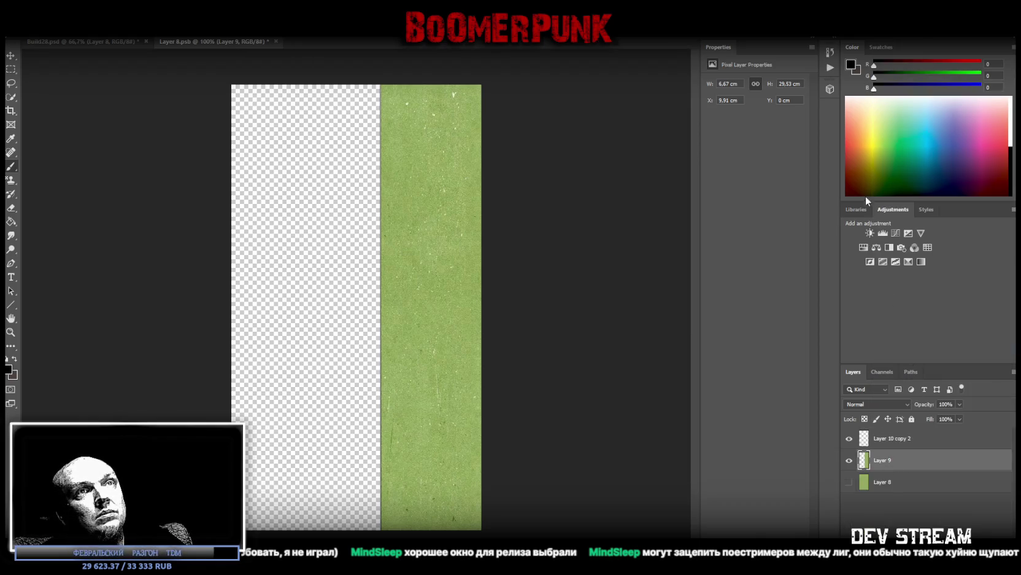
pyautogui.click(864, 247)
# Desaturate the copied strip to grey and merge the Hue/Saturation adjustment into Layer 9
pyautogui.moveTo(755, 140); pyautogui.dragTo(711, 145)
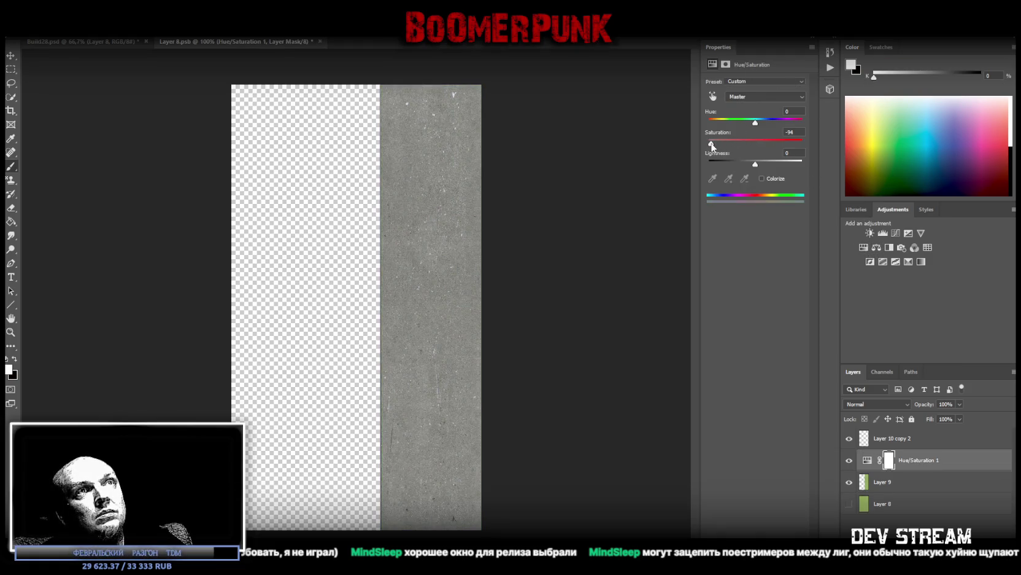
pyautogui.keyDown('shift'); pyautogui.click(899, 486); pyautogui.keyUp('shift')
pyautogui.rightClick(899, 485)
pyautogui.click(922, 345)
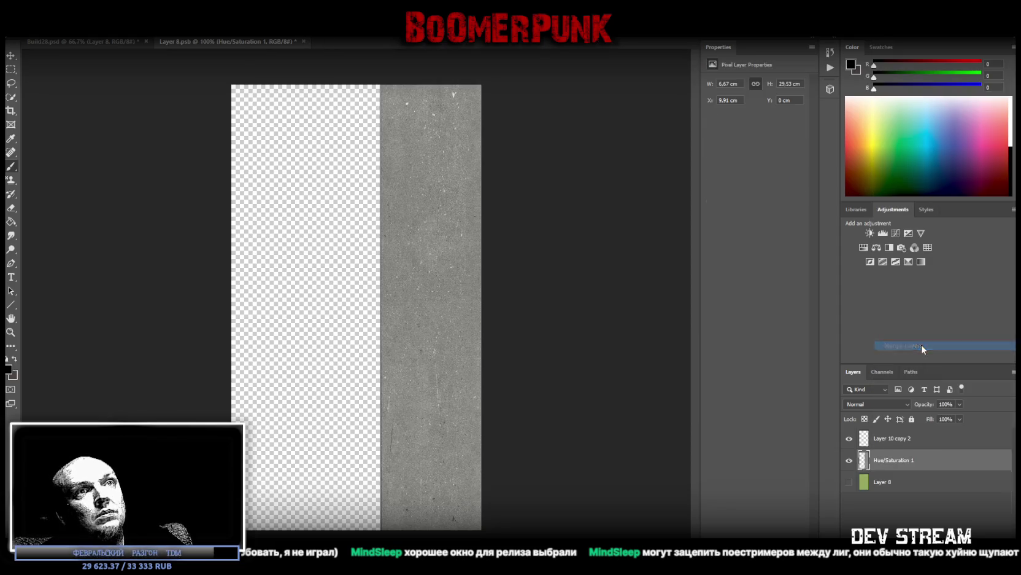
# Raise the grey strip's brightness to 60 and merge the adjustment into it
pyautogui.click(870, 233)
pyautogui.moveTo(755, 112)
pyautogui.mouseDown()
pyautogui.moveTo(743, 112)
pyautogui.moveTo(773, 111)
pyautogui.moveTo(752, 132)
pyautogui.moveTo(629, 131)
pyautogui.mouseUp()
pyautogui.moveTo(780, 110); pyautogui.dragTo(775, 111)
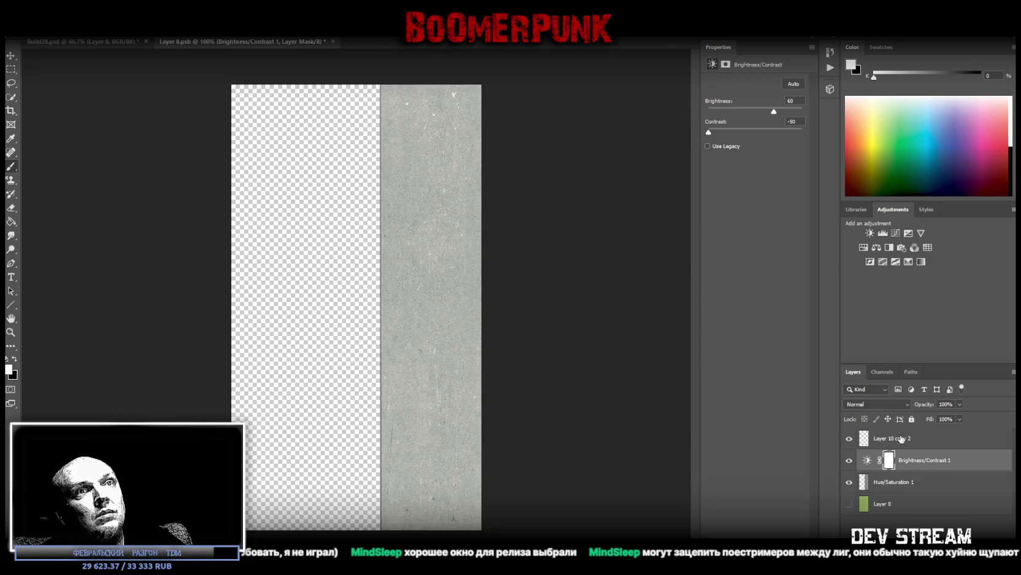
pyautogui.keyDown('shift'); pyautogui.click(909, 484); pyautogui.keyUp('shift')
pyautogui.rightClick(908, 482)
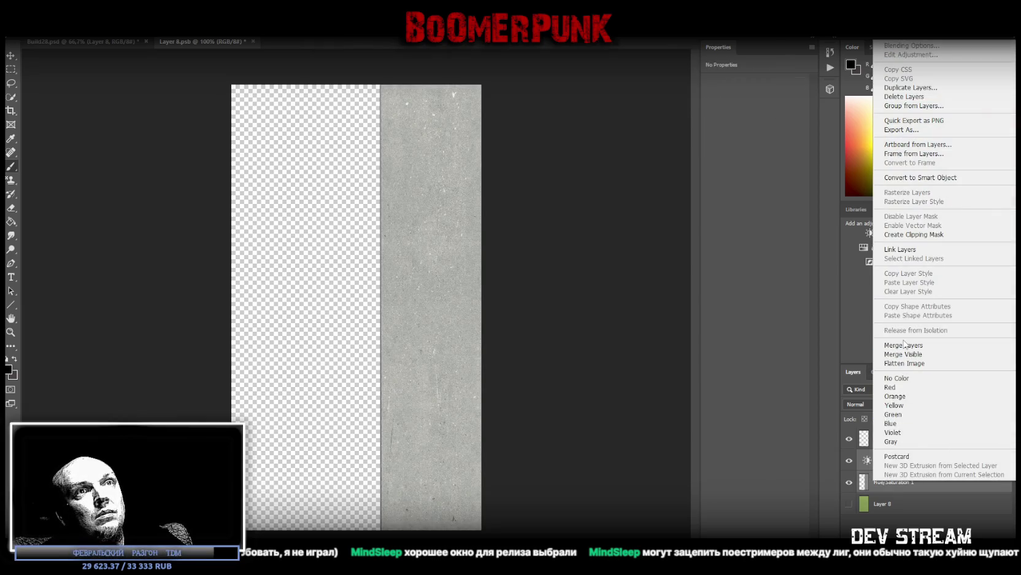
pyautogui.click(904, 345)
# Show Layer 8 again, darken it with brightness -70, and merge into the green texture
pyautogui.click(849, 482)
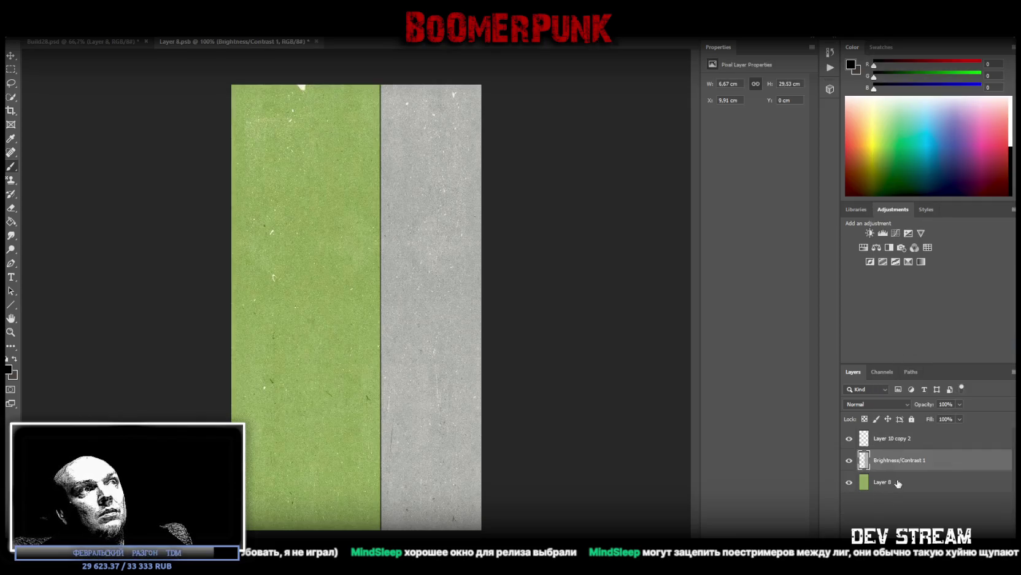
pyautogui.click(870, 233)
pyautogui.moveTo(770, 113)
pyautogui.mouseDown()
pyautogui.moveTo(733, 114)
pyautogui.moveTo(739, 134)
pyautogui.mouseUp()
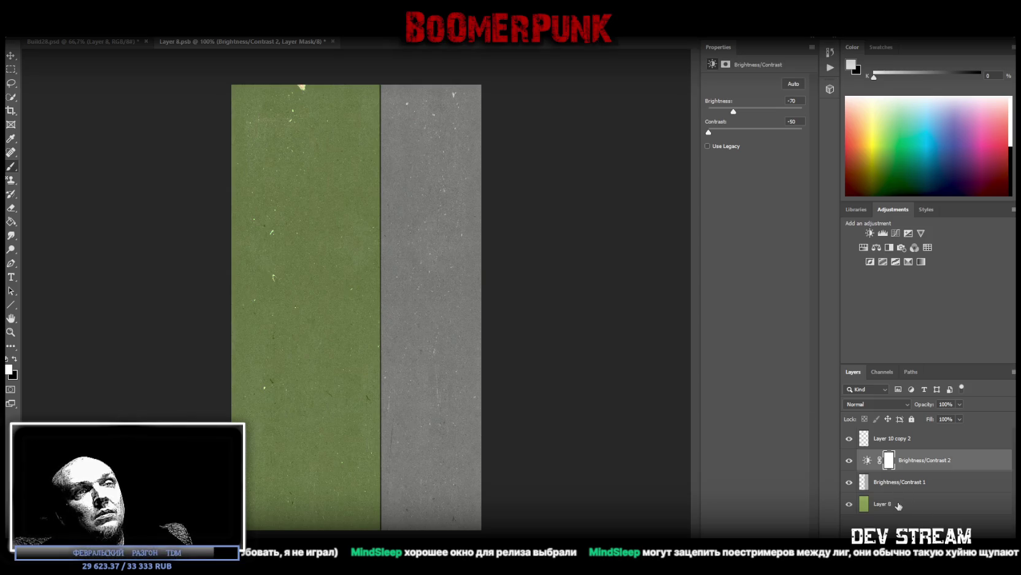
pyautogui.moveTo(902, 462); pyautogui.dragTo(901, 493)
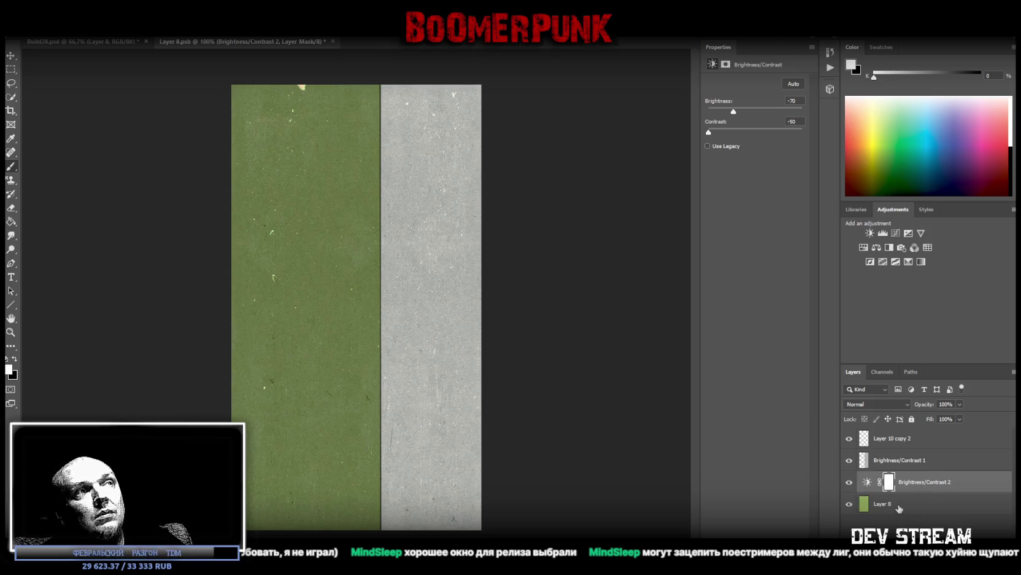
pyautogui.rightClick(903, 505)
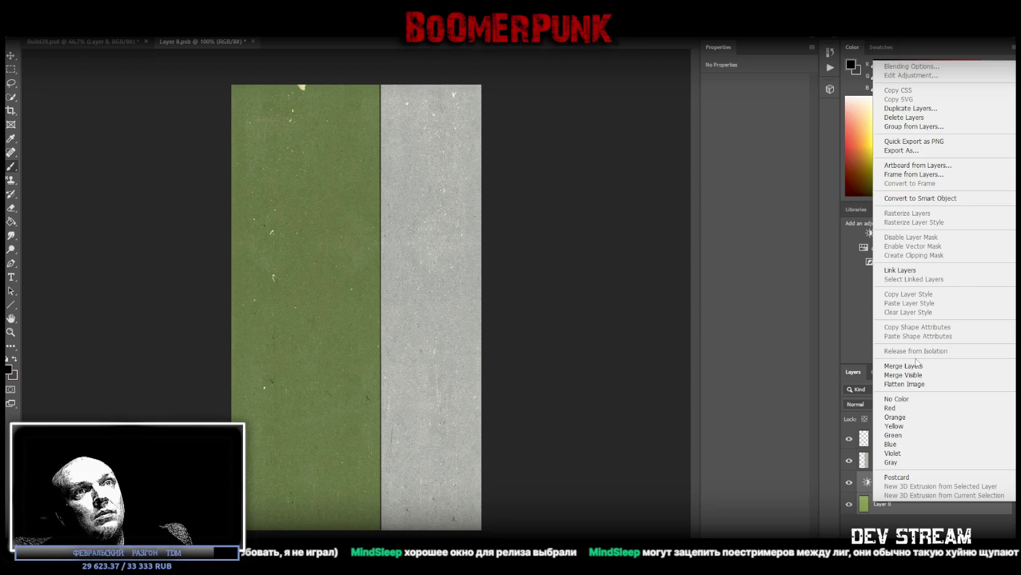
pyautogui.click(918, 366)
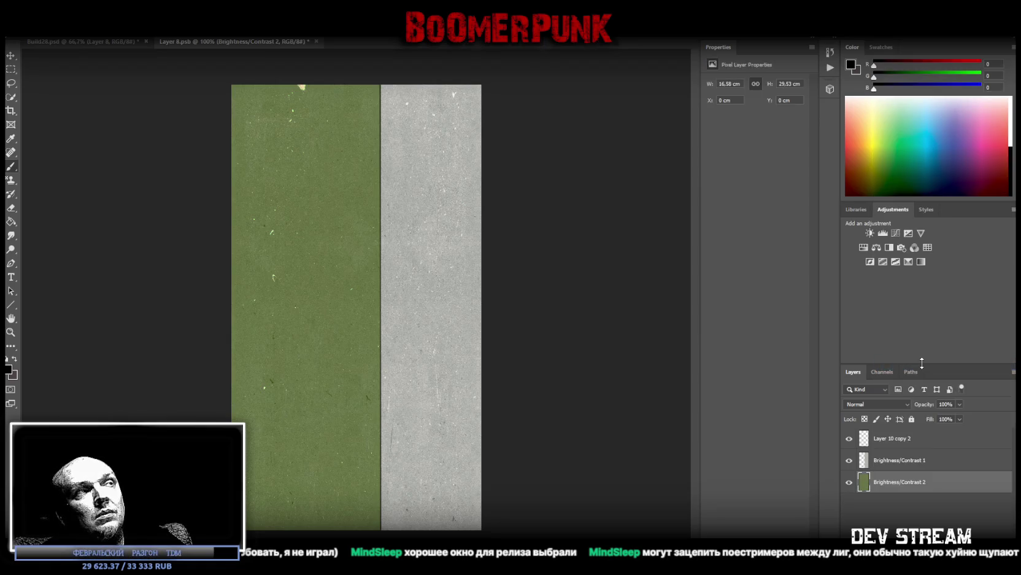
# Lower the green texture's saturation to -40, merge it, and go back to Build28.psd
pyautogui.click(864, 247)
pyautogui.moveTo(755, 143); pyautogui.dragTo(737, 145)
pyautogui.keyDown('shift'); pyautogui.click(888, 504); pyautogui.keyUp('shift')
pyautogui.rightClick(888, 503)
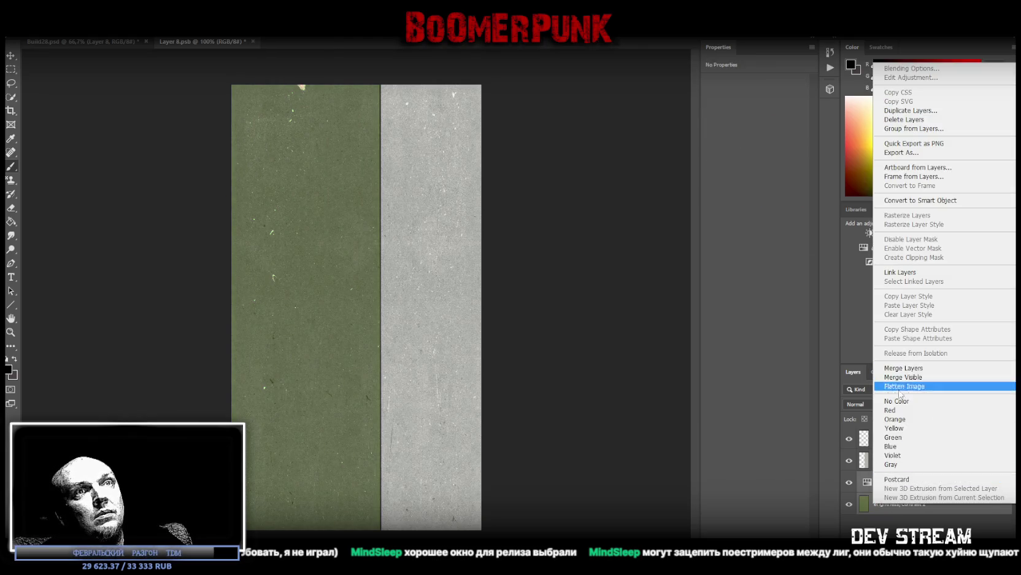
pyautogui.click(913, 368)
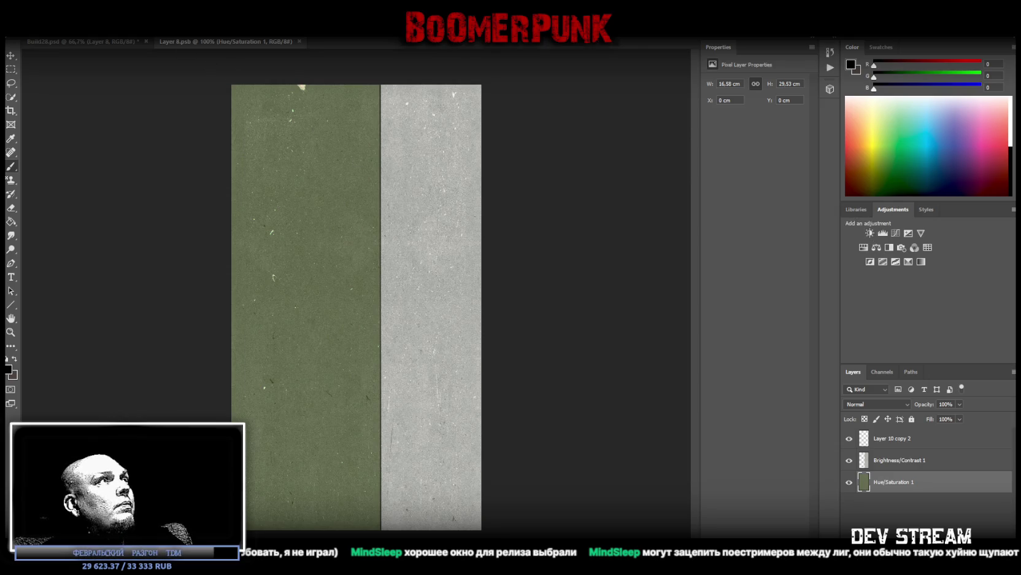
pyautogui.click(67, 42)
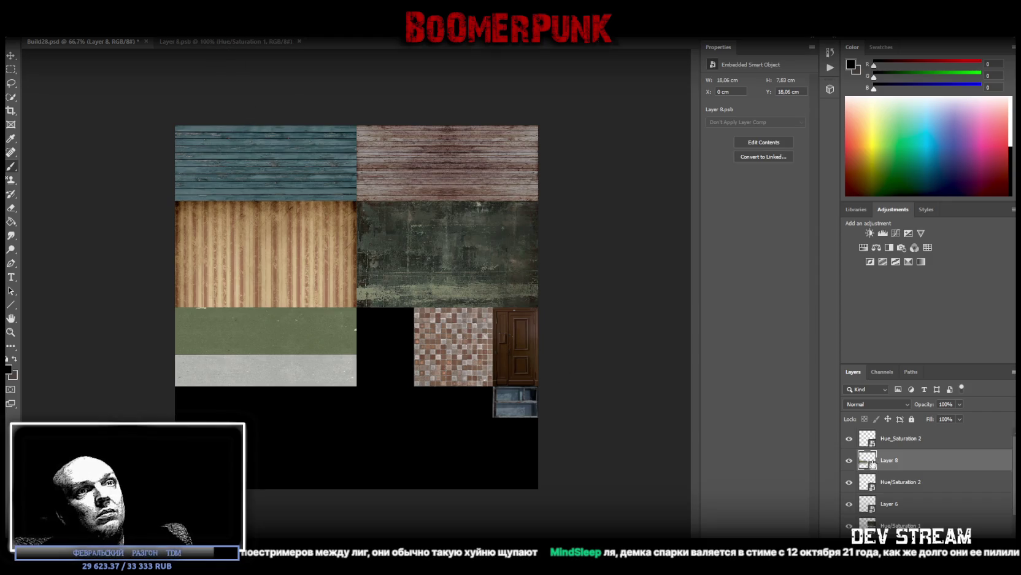
# Rotate the Layer 8 block 180° so the grey strip sits above the green one
pyautogui.hotkey('ctrl', 't')
pyautogui.moveTo(366, 258)
pyautogui.mouseDown()
pyautogui.moveTo(136, 415)
pyautogui.moveTo(167, 423)
pyautogui.mouseUp()
pyautogui.press('Return')
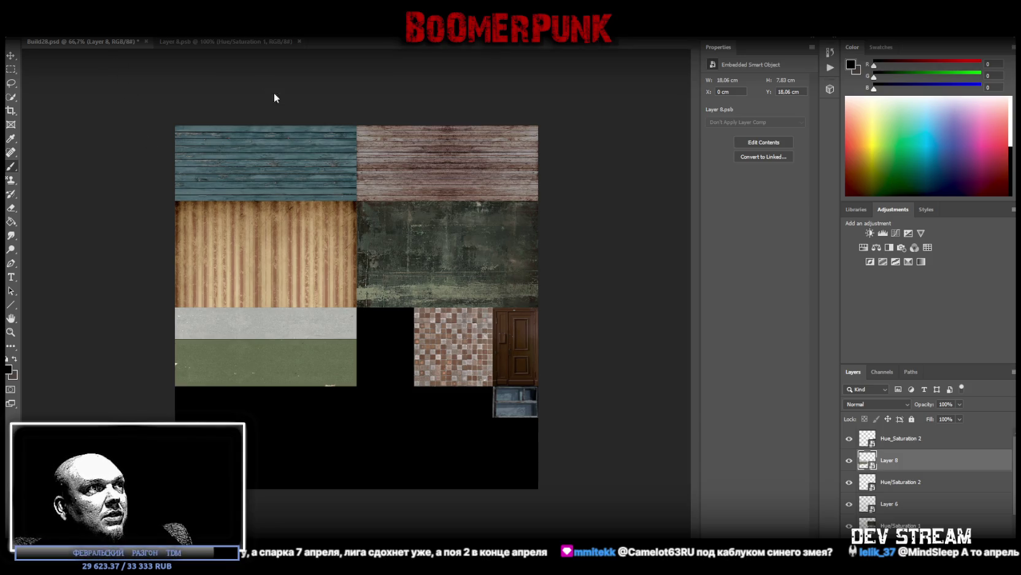
pyautogui.hotkey('ctrl', 't')
pyautogui.moveTo(356, 347)
pyautogui.mouseDown()
pyautogui.moveTo(412, 348)
pyautogui.moveTo(355, 347)
pyautogui.mouseUp()
pyautogui.press('Return')
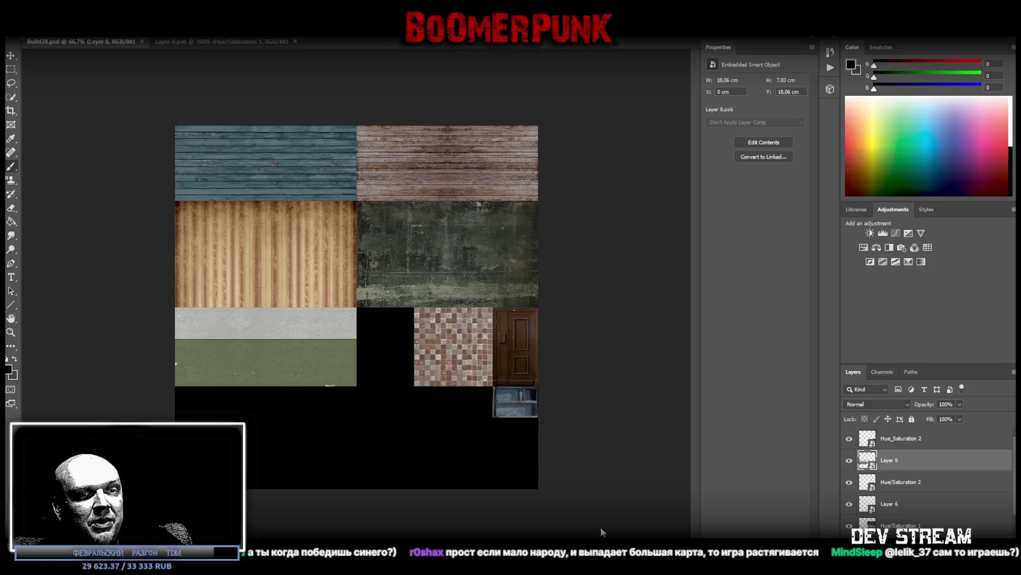
# Paste the grass texture as Layer 9 and convert it to a smart object
pyautogui.hotkey('ctrl', 'v')
pyautogui.rightClick(898, 467)
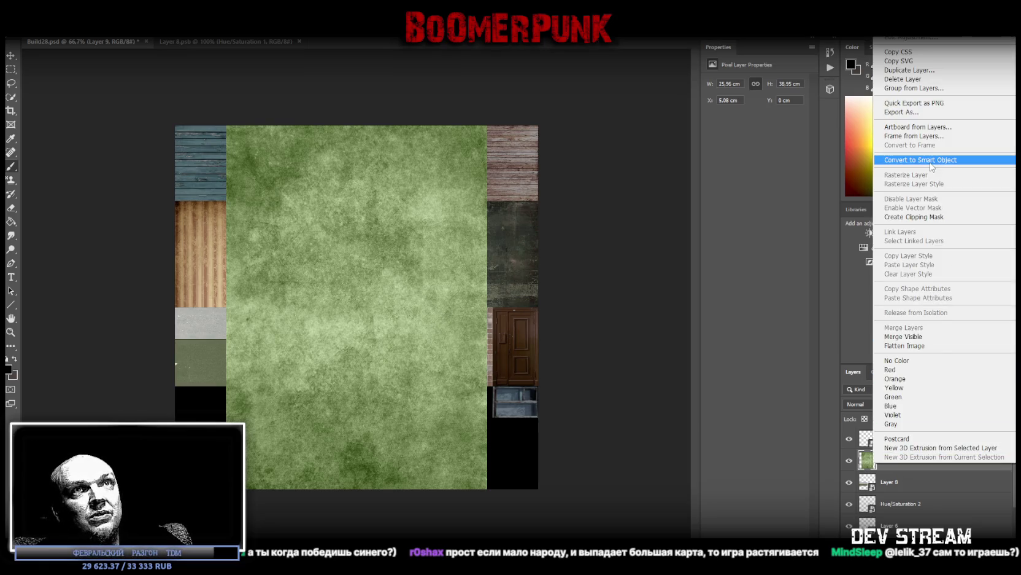
pyautogui.click(930, 163)
# Scale the grass to 12.35 × 10.23 cm in the lower-right corner below the tiles, then save Build28.psd
pyautogui.hotkey('ctrl', 't')
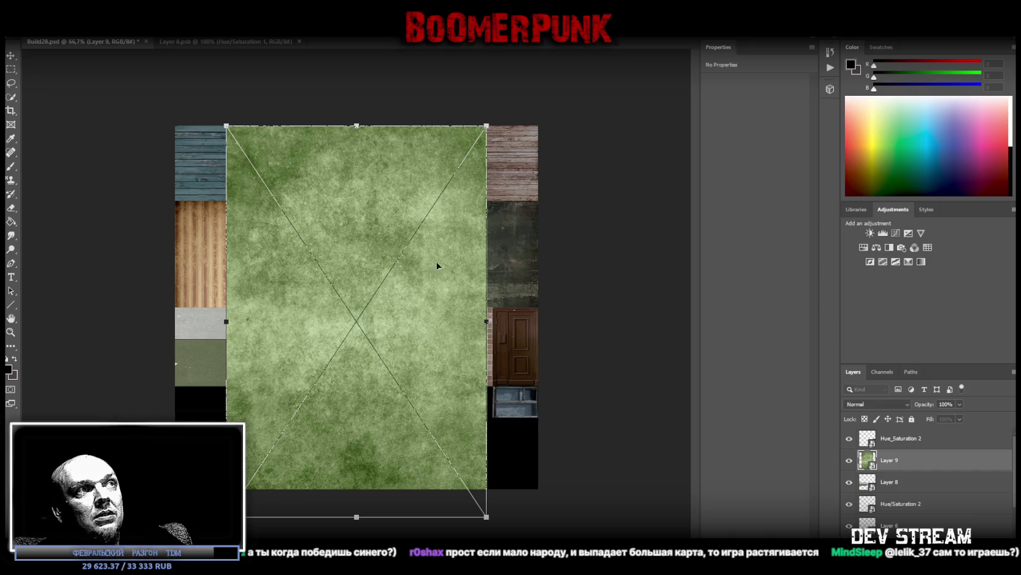
pyautogui.moveTo(358, 515); pyautogui.dragTo(354, 338)
pyautogui.moveTo(383, 287)
pyautogui.mouseDown()
pyautogui.moveTo(582, 401)
pyautogui.moveTo(396, 273)
pyautogui.moveTo(444, 442)
pyautogui.mouseUp()
pyautogui.moveTo(407, 277); pyautogui.dragTo(406, 386)
pyautogui.moveTo(278, 431); pyautogui.dragTo(414, 430)
pyautogui.moveTo(476, 385)
pyautogui.mouseDown()
pyautogui.moveTo(471, 475)
pyautogui.moveTo(478, 386)
pyautogui.mouseUp()
pyautogui.press('Return')
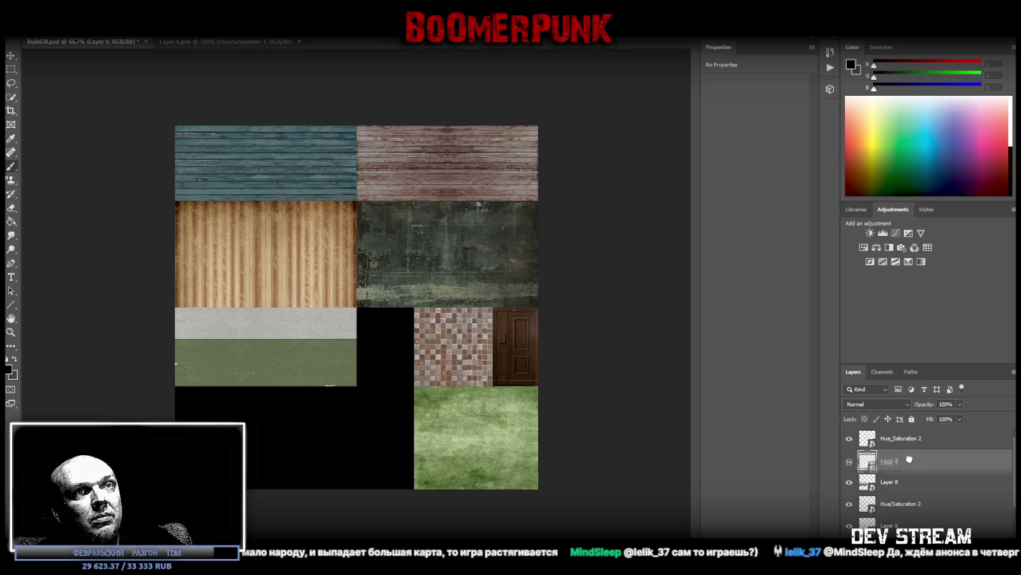
pyautogui.scroll(-3, 927, 473)
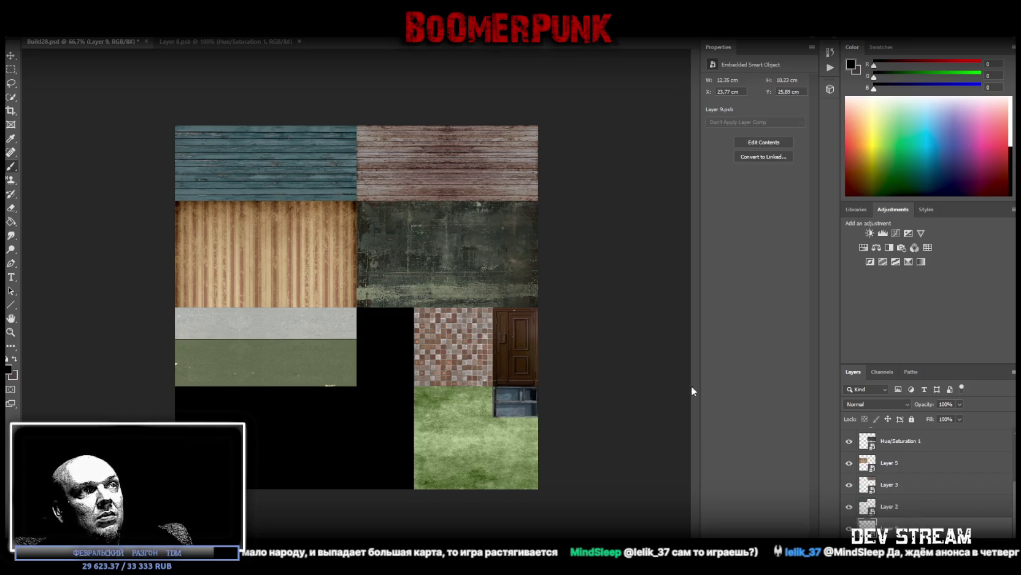
pyautogui.hotkey('ctrl', 's')
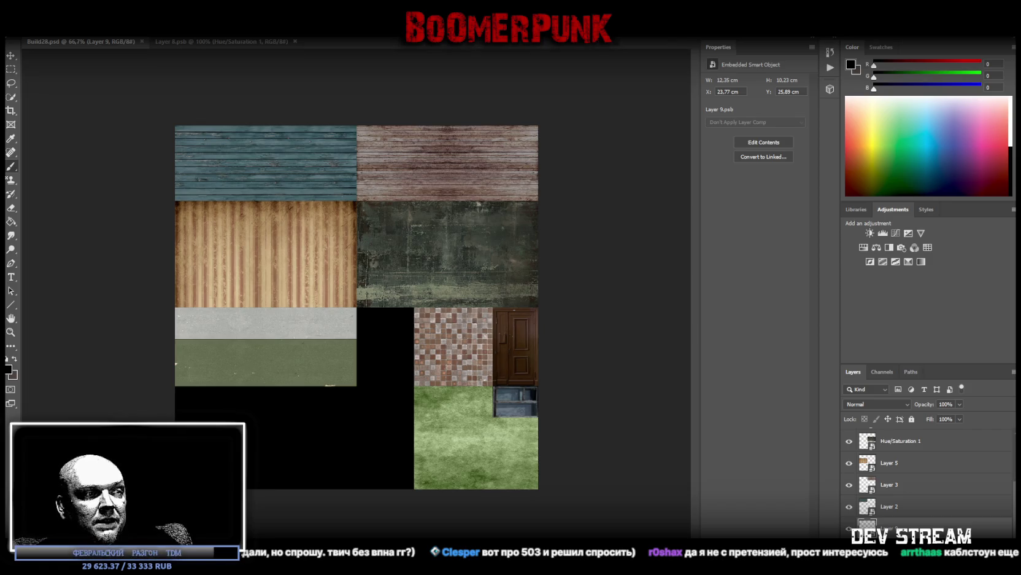
# Open the Layer 9 grass smart object's contents as Layer 9.psb
pyautogui.press('i')
pyautogui.doubleClick(867, 526)
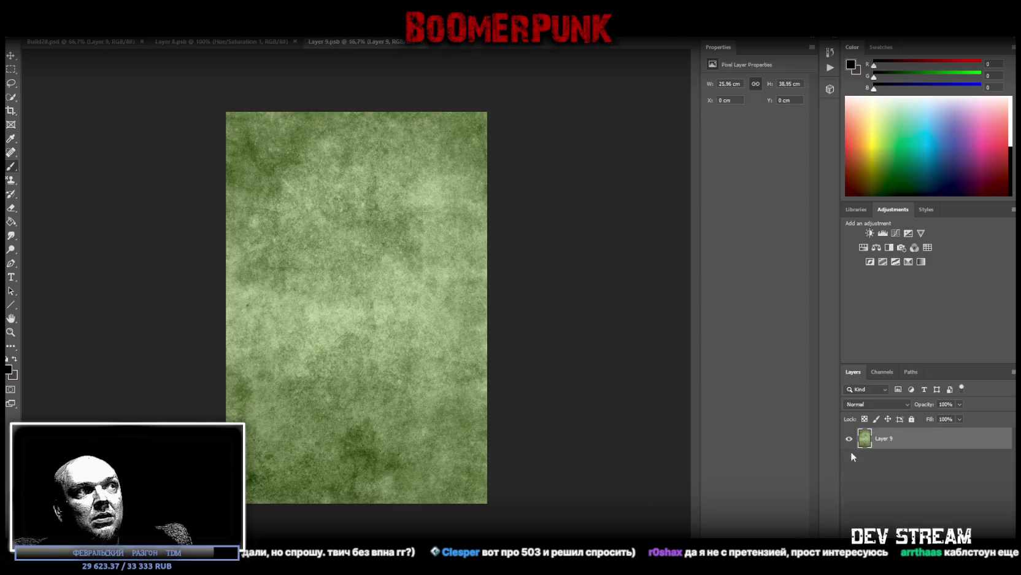
# Darken the grass texture with a Brightness/Contrast adjustment (brightness -73, contrast -50) merged into it
pyautogui.click(870, 234)
pyautogui.moveTo(739, 132); pyautogui.dragTo(689, 120)
pyautogui.moveTo(756, 111)
pyautogui.mouseDown()
pyautogui.moveTo(638, 98)
pyautogui.moveTo(789, 111)
pyautogui.moveTo(733, 112)
pyautogui.mouseUp()
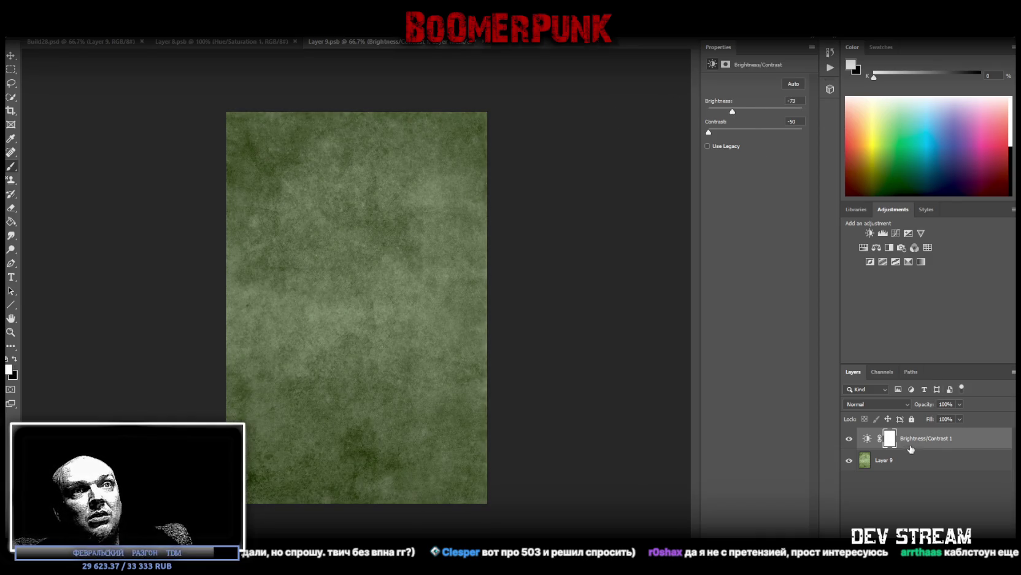
pyautogui.keyDown('shift'); pyautogui.click(894, 459); pyautogui.keyUp('shift')
pyautogui.rightClick(893, 460)
pyautogui.click(911, 324)
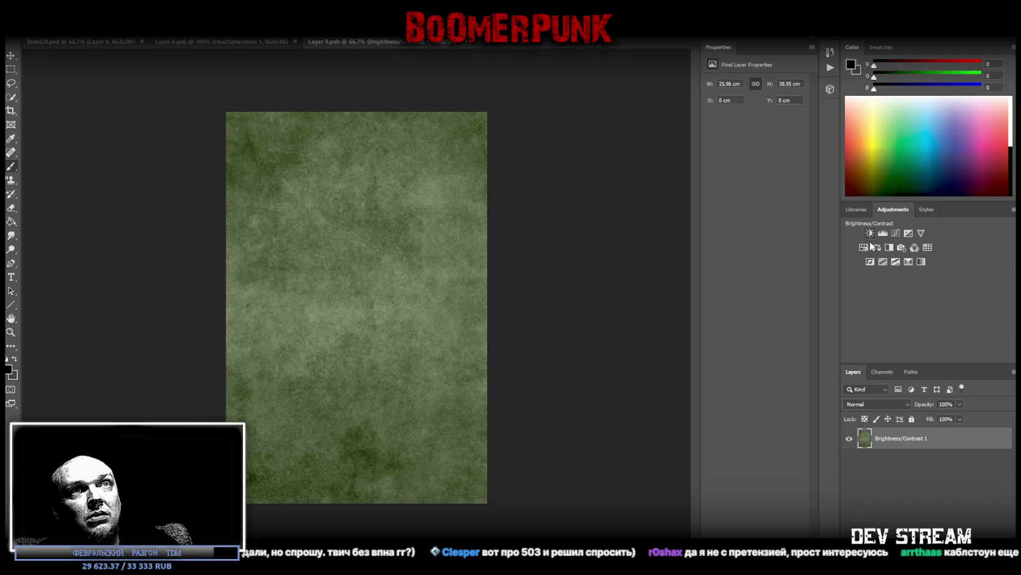
# Desaturate the texture with a Hue/Saturation adjustment at saturation -100, merged down
pyautogui.click(864, 247)
pyautogui.moveTo(755, 142)
pyautogui.mouseDown()
pyautogui.moveTo(733, 141)
pyautogui.moveTo(704, 191)
pyautogui.mouseUp()
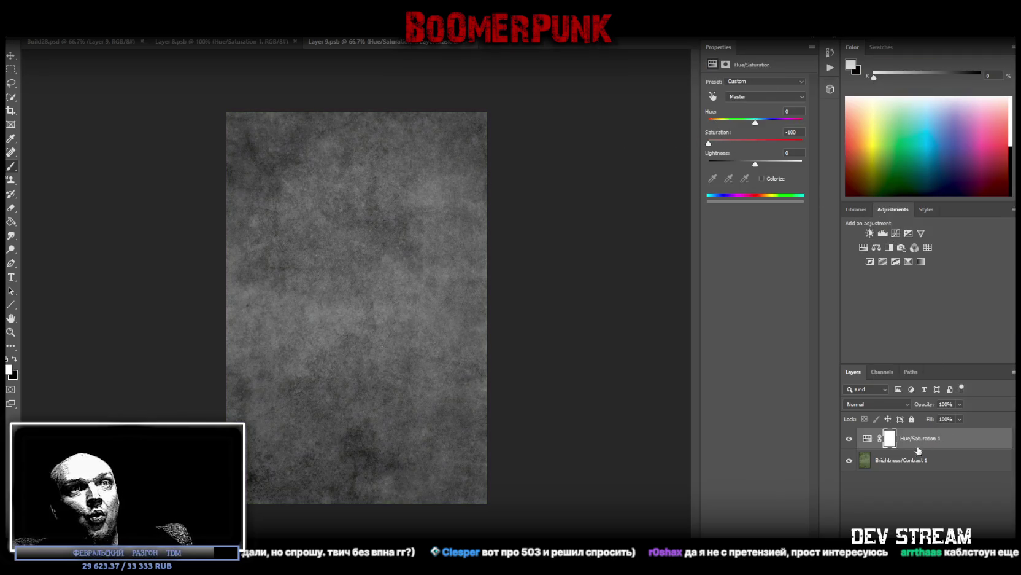
pyautogui.keyDown('shift'); pyautogui.click(905, 462); pyautogui.keyUp('shift')
pyautogui.rightClick(915, 459)
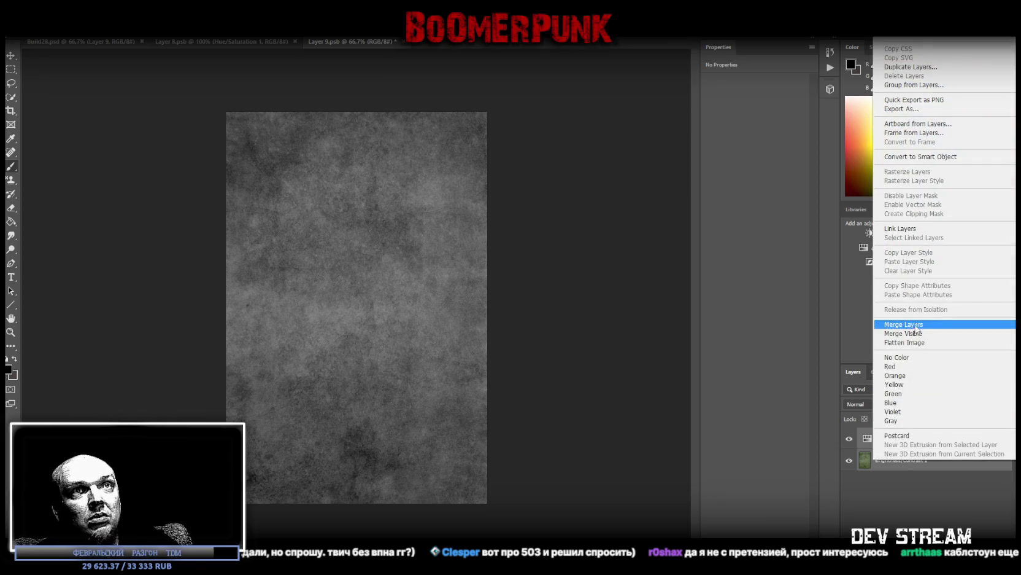
pyautogui.click(914, 324)
# Reduce the texture's contrast to -13 with another Brightness/Contrast adjustment, merged down
pyautogui.click(869, 233)
pyautogui.moveTo(755, 130)
pyautogui.mouseDown()
pyautogui.moveTo(708, 132)
pyautogui.moveTo(803, 117)
pyautogui.moveTo(792, 119)
pyautogui.mouseUp()
pyautogui.keyDown('shift'); pyautogui.click(930, 462); pyautogui.keyUp('shift')
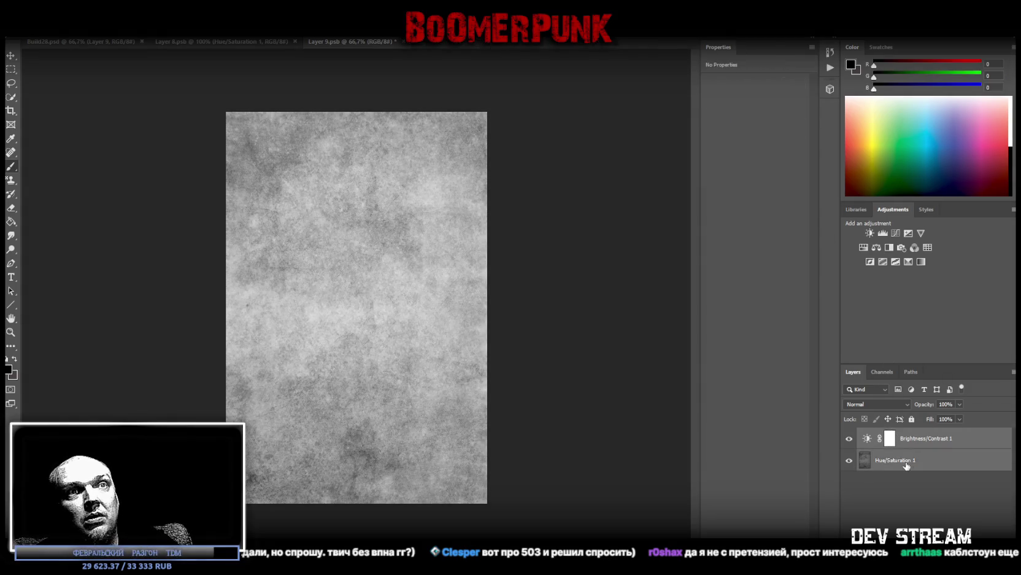
pyautogui.rightClick(930, 462)
pyautogui.click(913, 327)
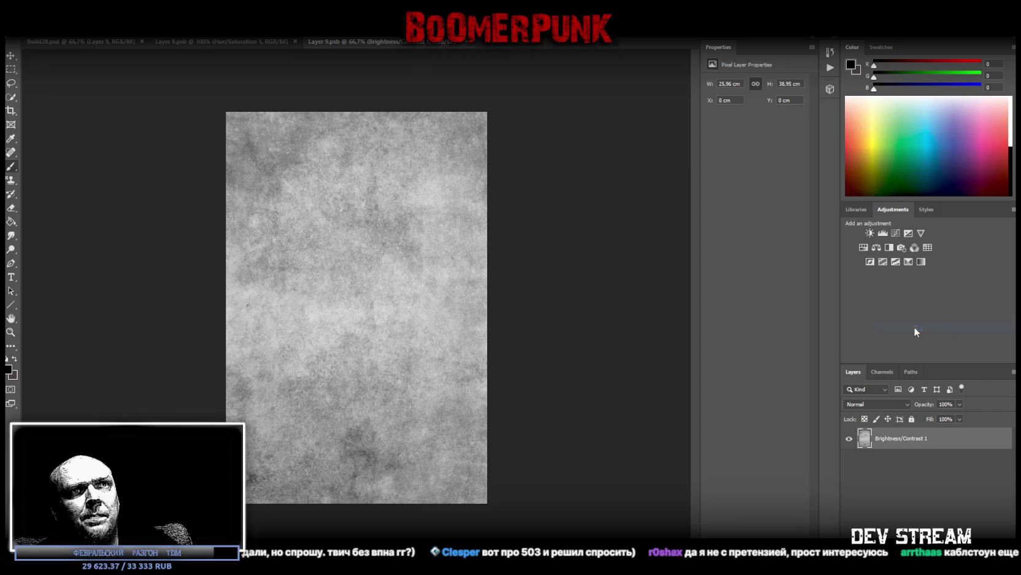
# Lighten the grey texture with a Hue/Saturation adjustment, merge it, and save the smart object
pyautogui.click(863, 247)
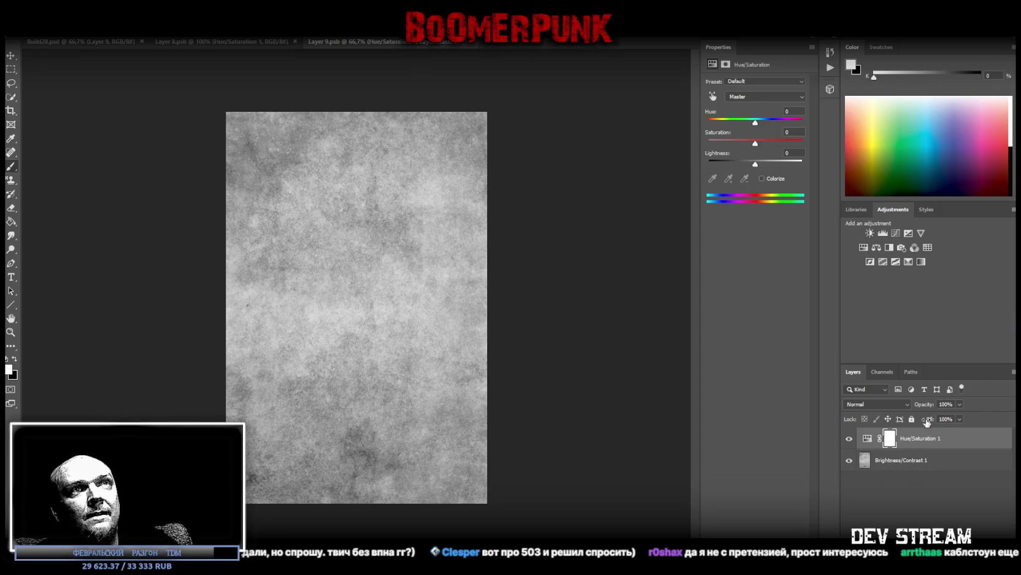
pyautogui.moveTo(755, 164); pyautogui.dragTo(761, 166)
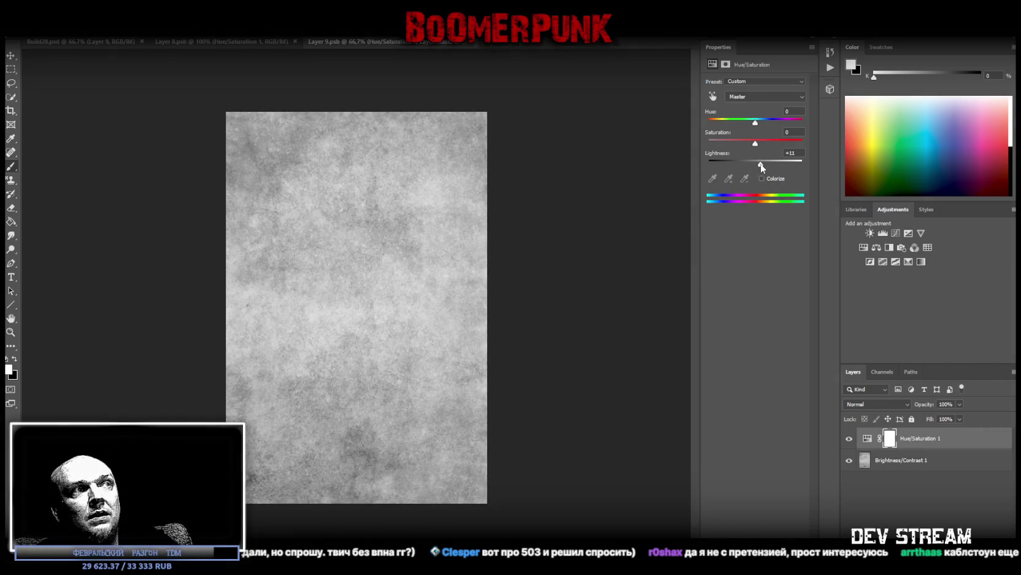
pyautogui.click(951, 443)
pyautogui.rightClick(919, 460)
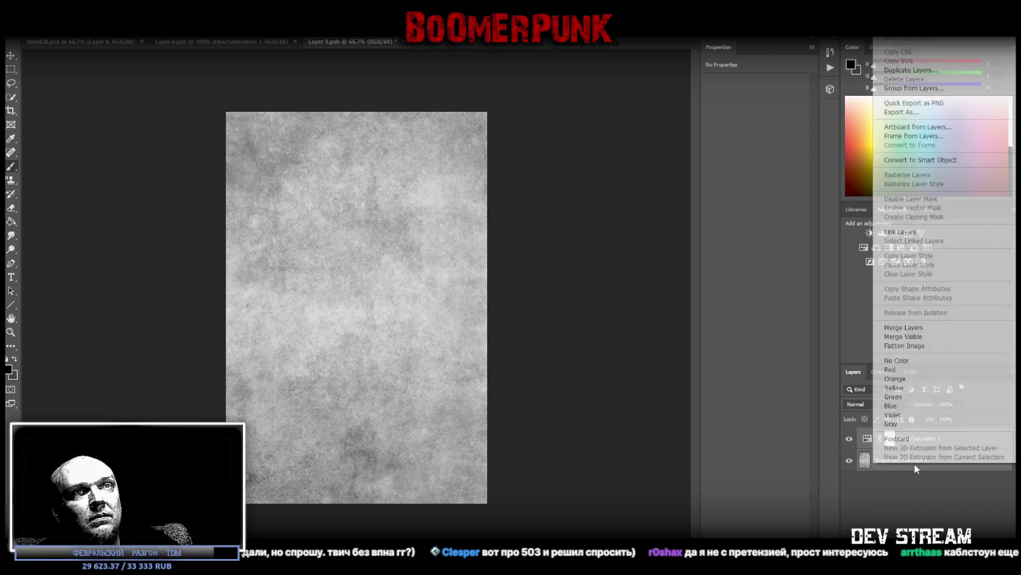
pyautogui.click(909, 335)
pyautogui.hotkey('ctrl', 's')
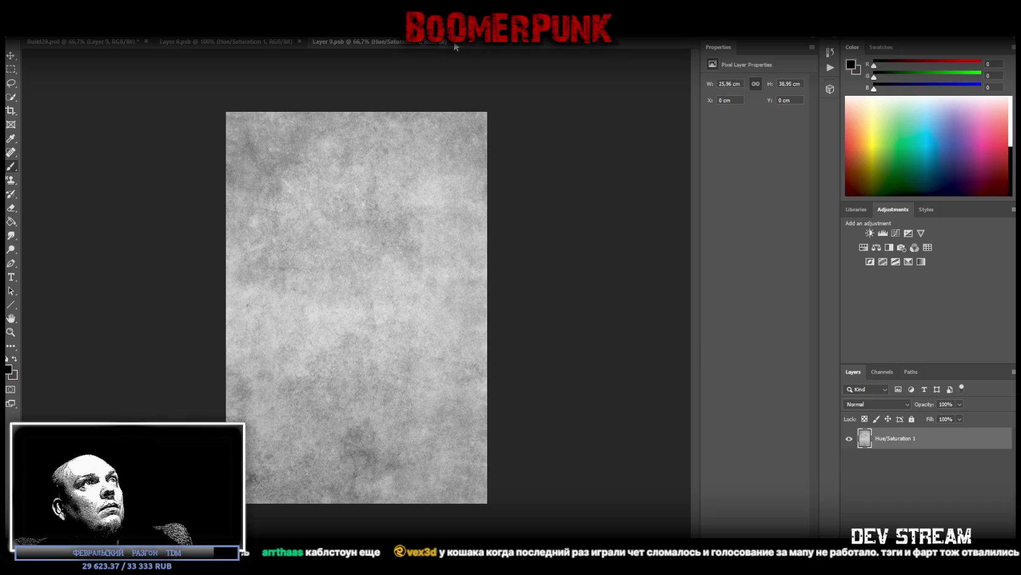